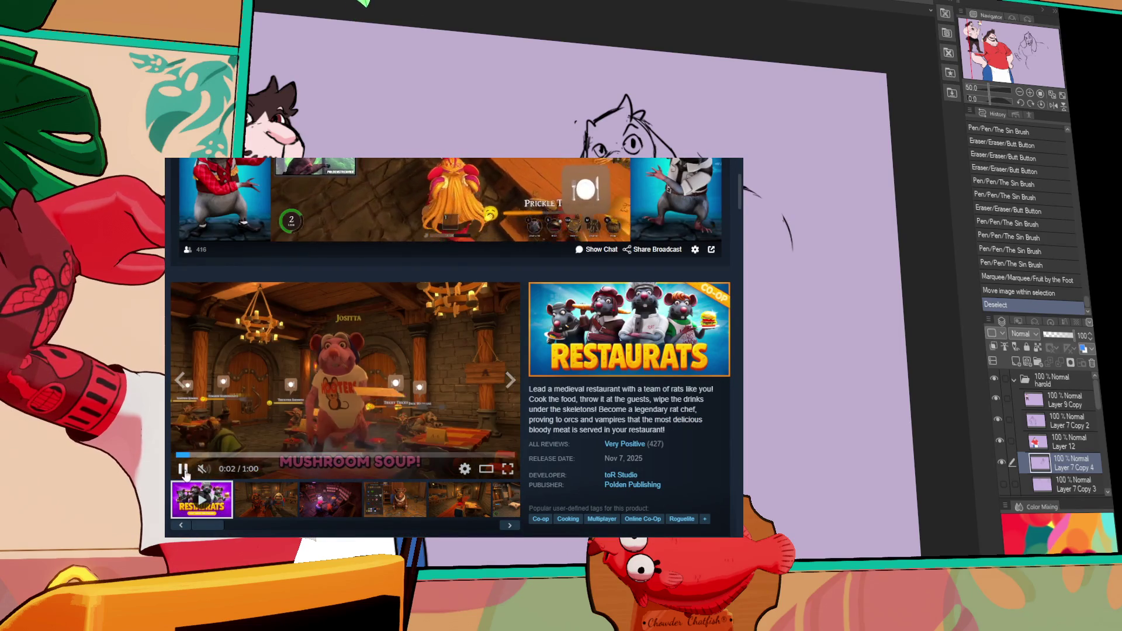
Toggle the Restaurats trailer's sound, then pause and resume the trailer on the store page.
click(202, 468)
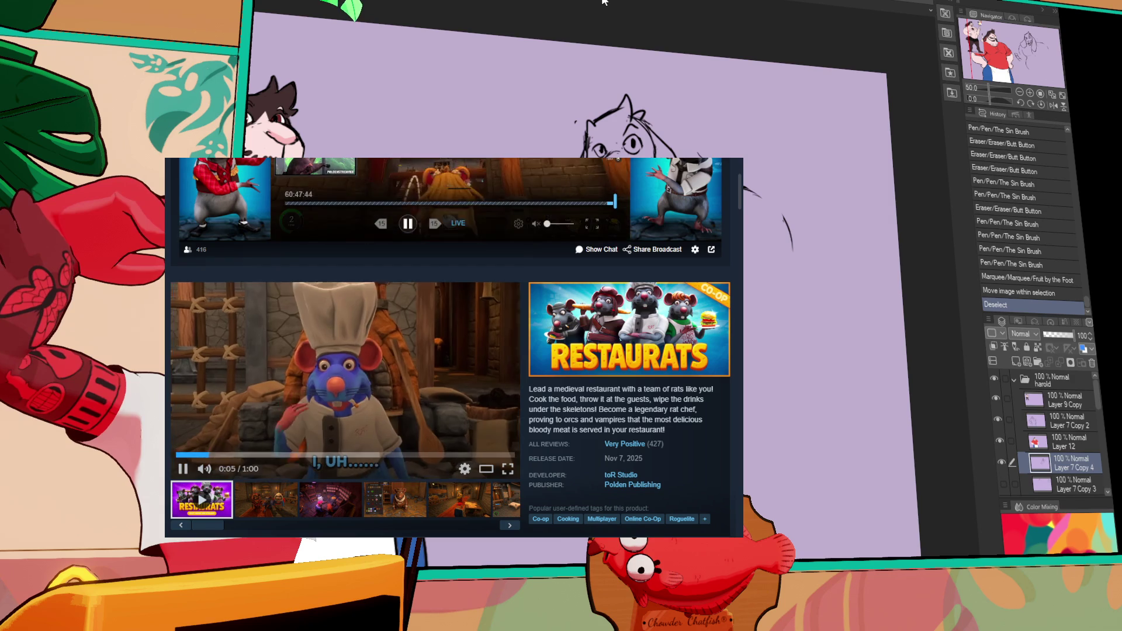
scroll(408, 321, down, 1)
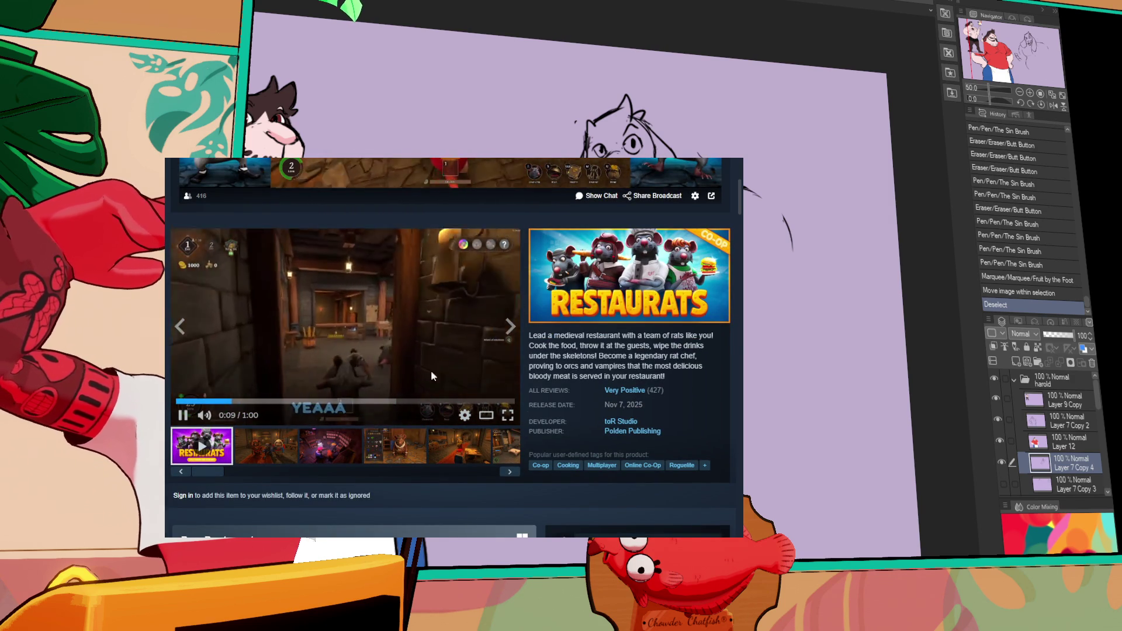
click(302, 322)
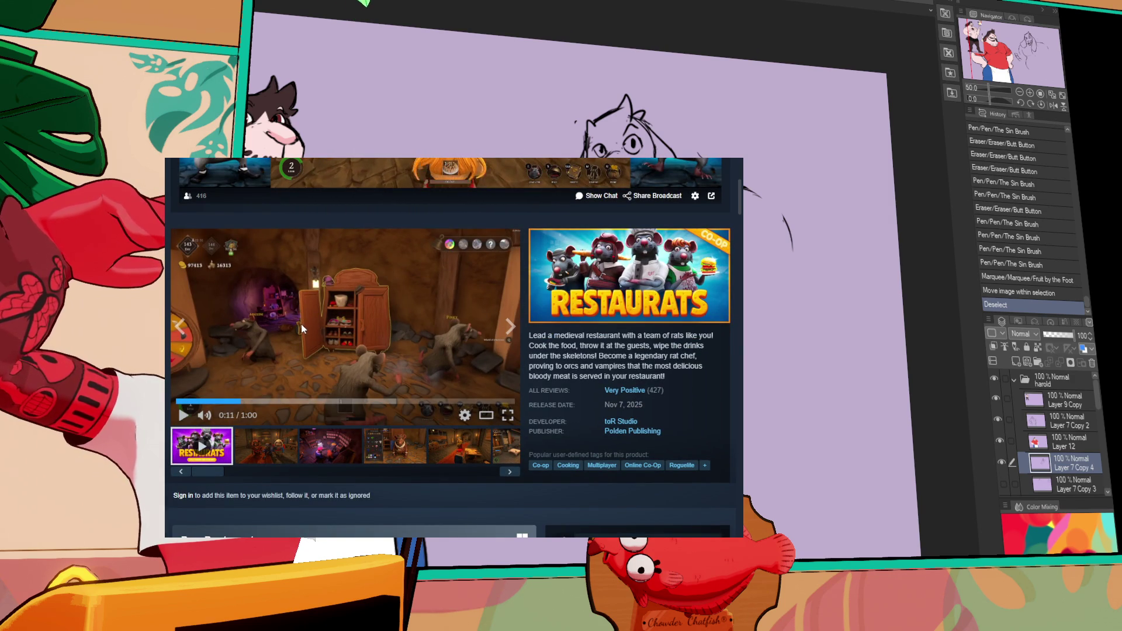
click(296, 334)
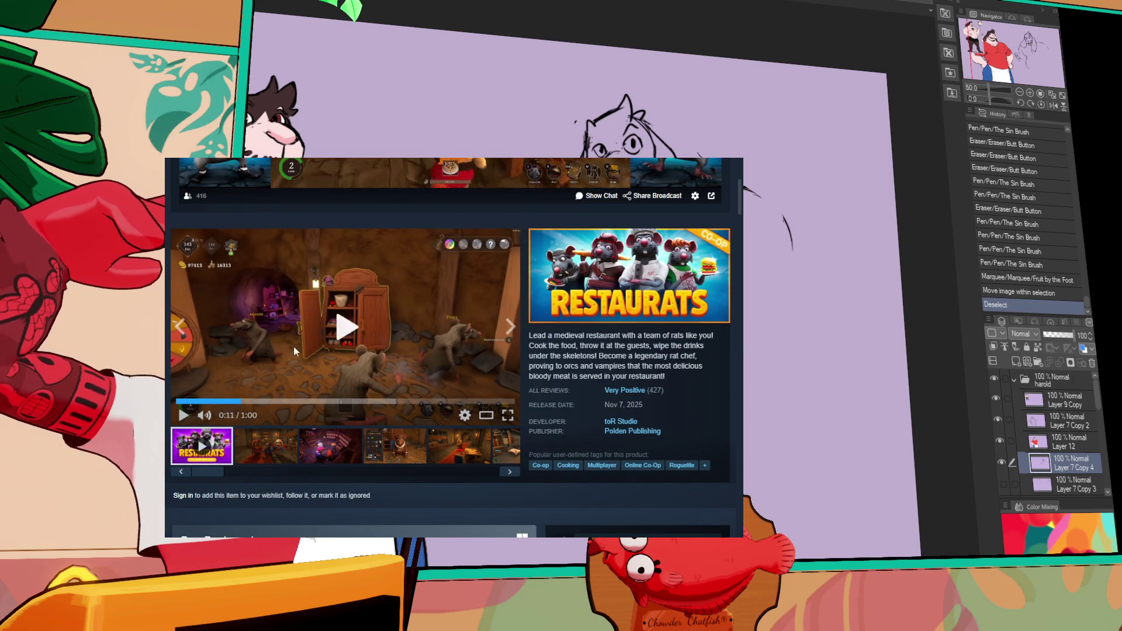
Pause the trailer at the blackjack scene, resume it, then pause it near the end.
mouse_move(238, 420)
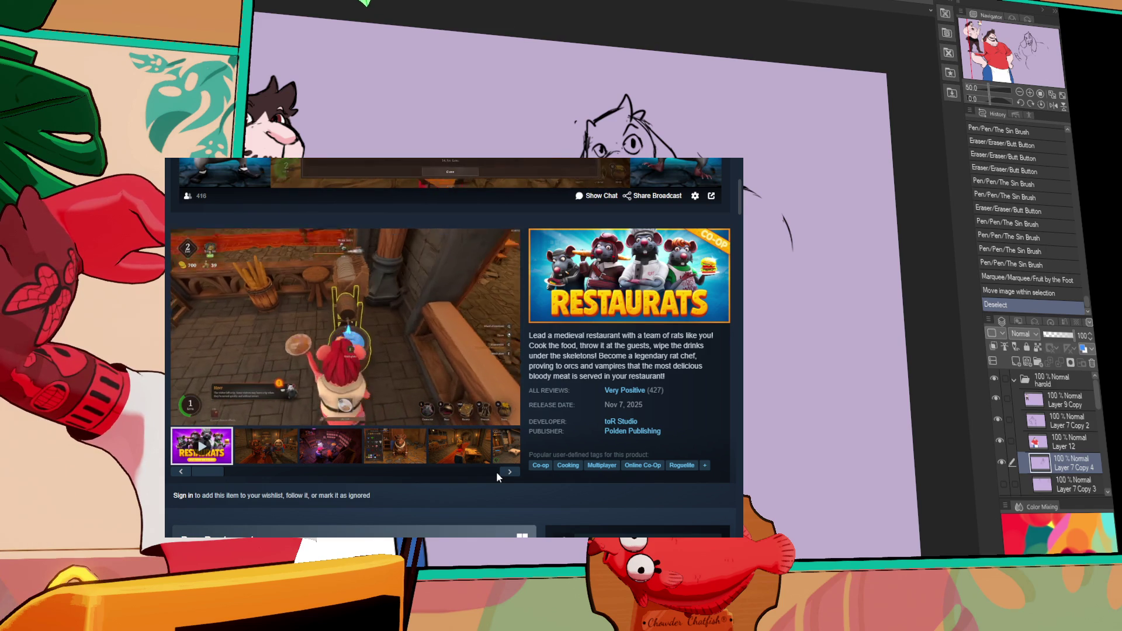
mouse_move(322, 294)
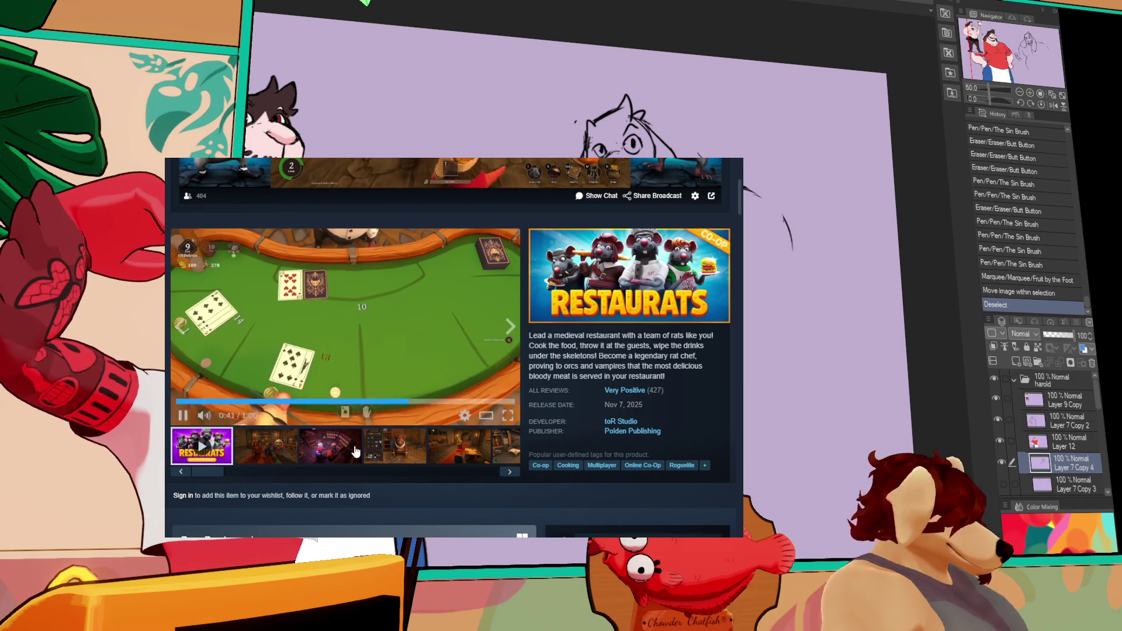
click(381, 356)
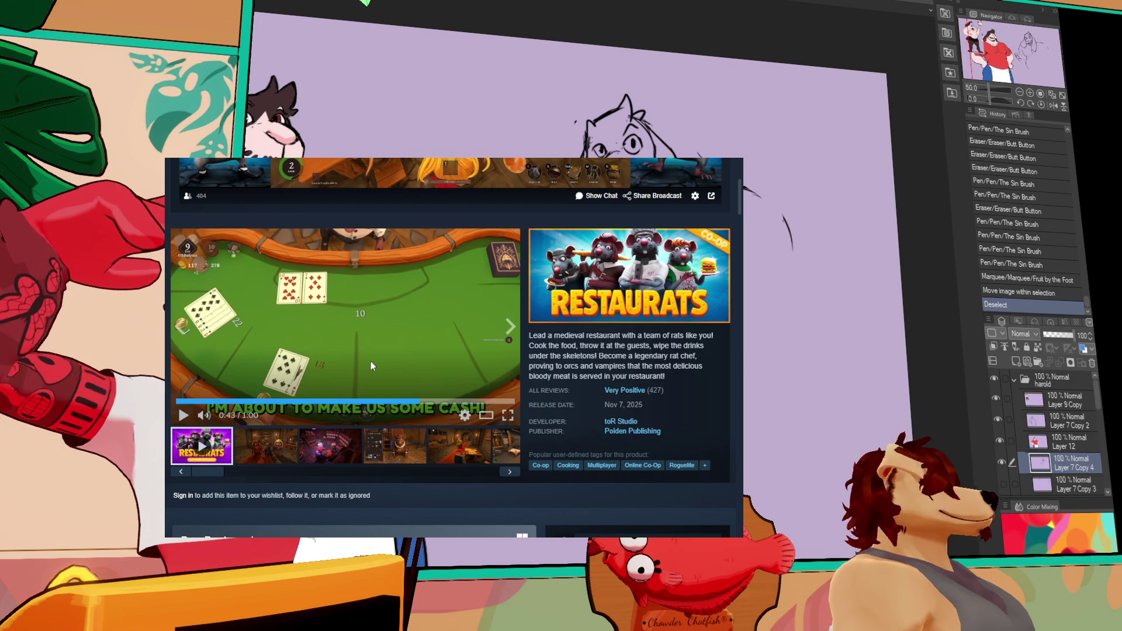
click(371, 361)
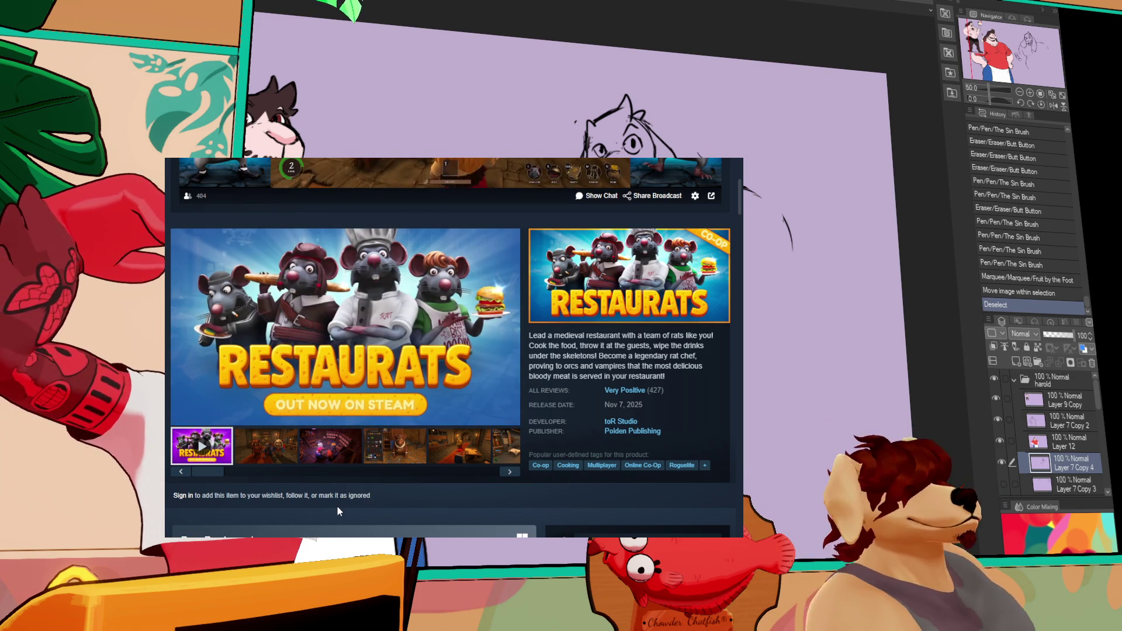
click(403, 325)
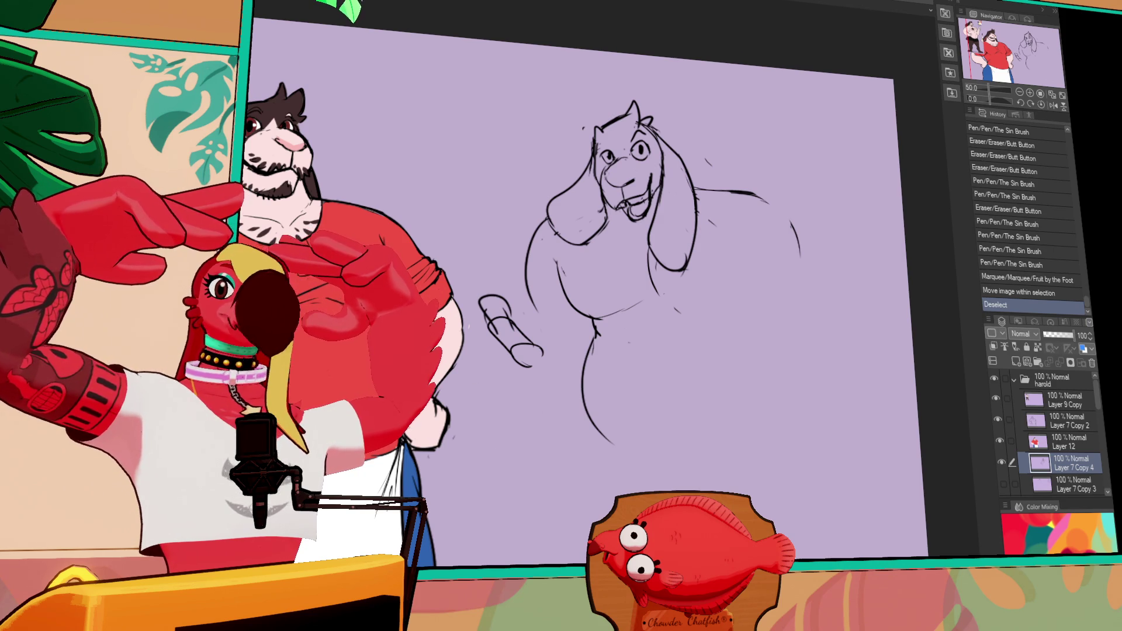
Undo the accidental move of the selected sketch part.
drag(712, 252, 642, 305)
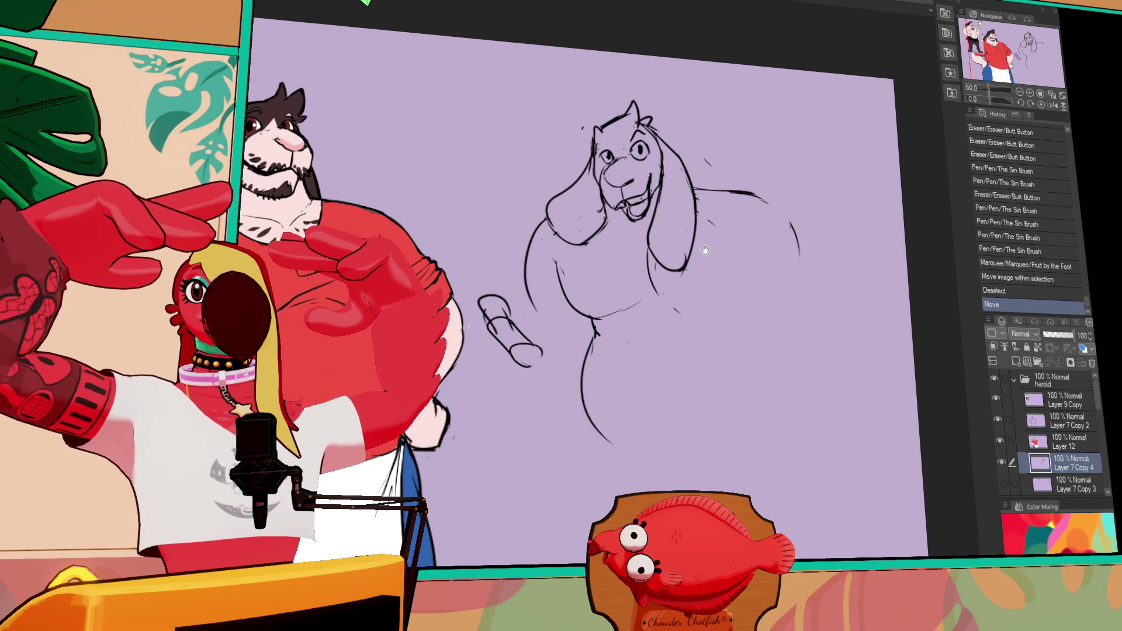
key(ctrl+z)
drag(719, 267, 714, 288)
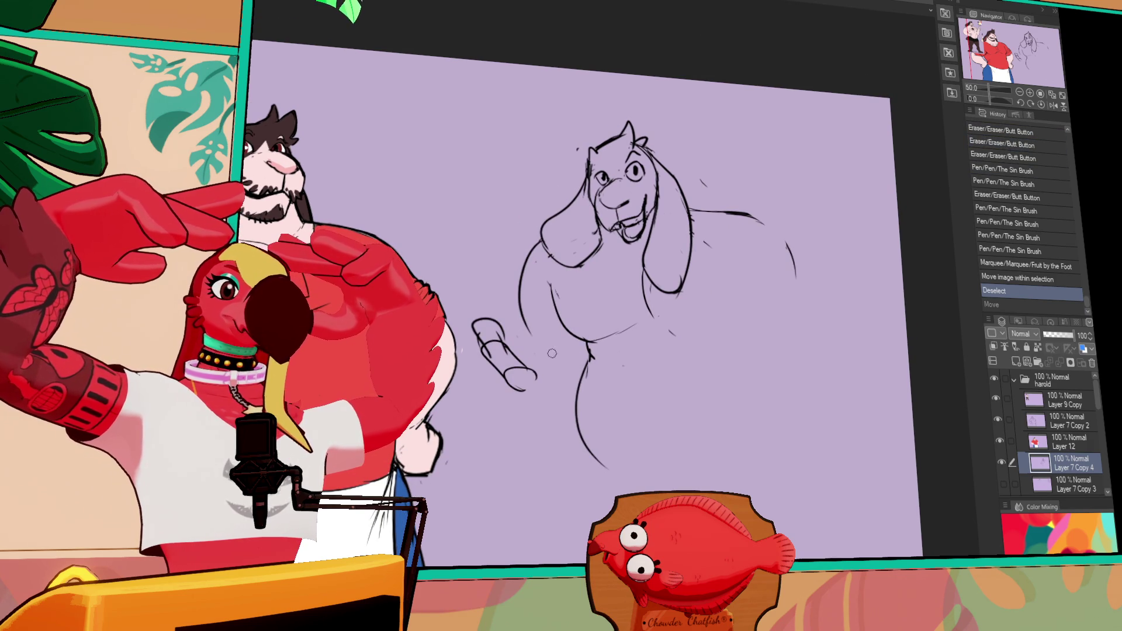
Erase and redraw the hand's lower fingers, fingertips and thumb.
click(513, 347)
click(621, 349)
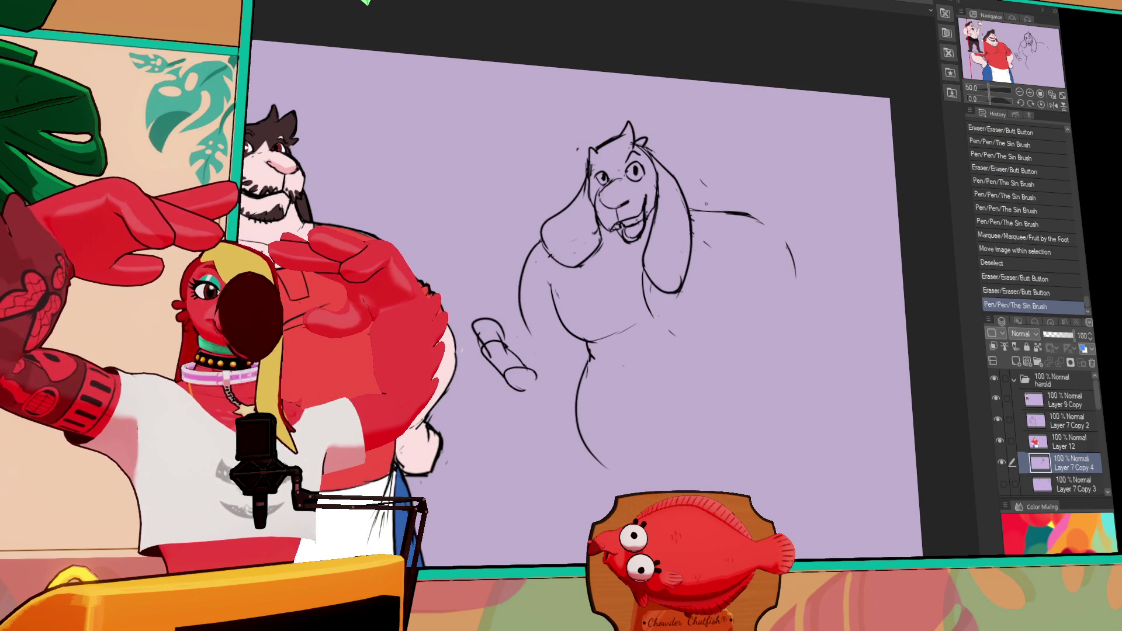
mouse_move(514, 381)
mouse_down()
mouse_move(543, 367)
mouse_move(555, 383)
mouse_up()
mouse_move(542, 377)
mouse_down()
mouse_move(562, 390)
mouse_move(536, 353)
mouse_up()
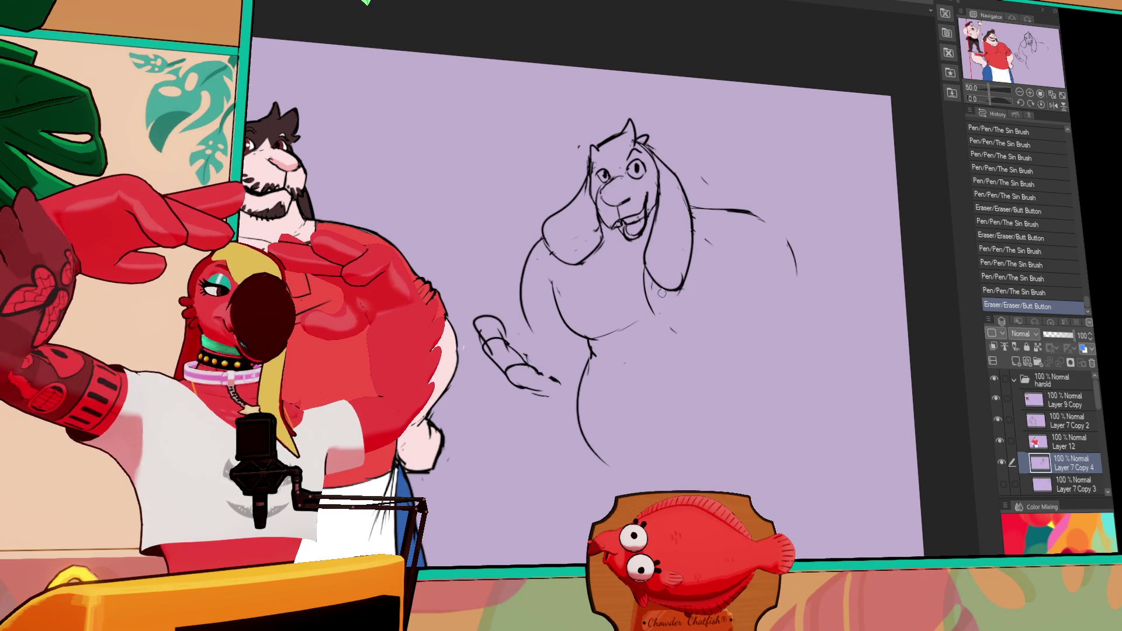
mouse_move(514, 342)
mouse_down()
mouse_move(498, 323)
mouse_move(520, 350)
mouse_move(507, 337)
mouse_move(557, 345)
mouse_move(547, 359)
mouse_move(605, 322)
mouse_up()
key(ctrl+z)
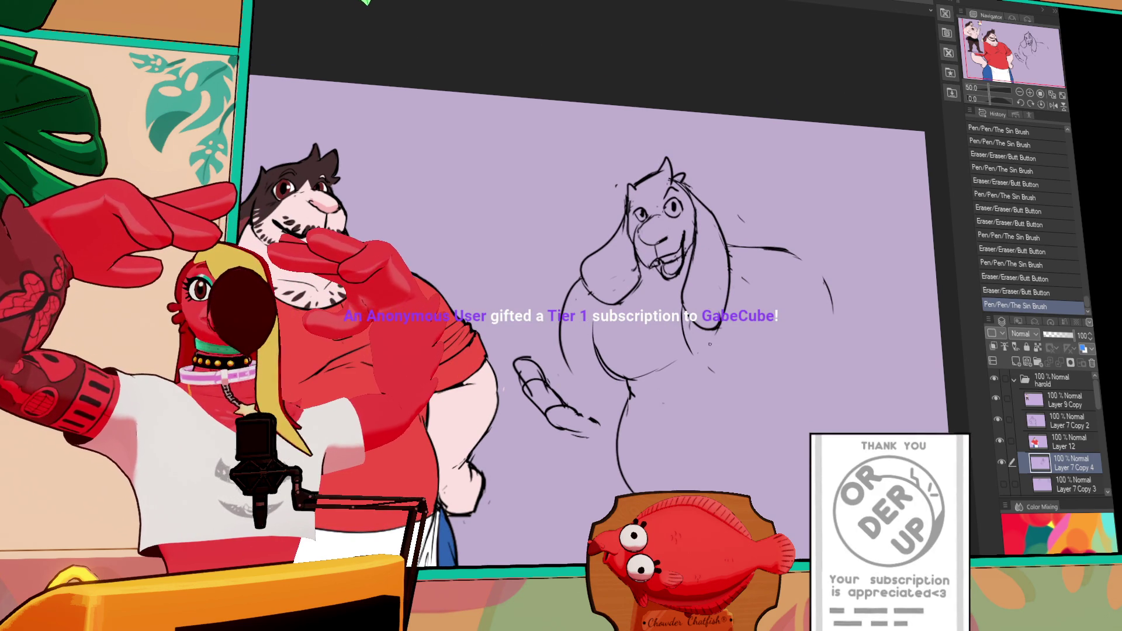
Make small pen and eraser touch-ups around the goat sketch, erasing a stray mark.
key(ctrl+z)
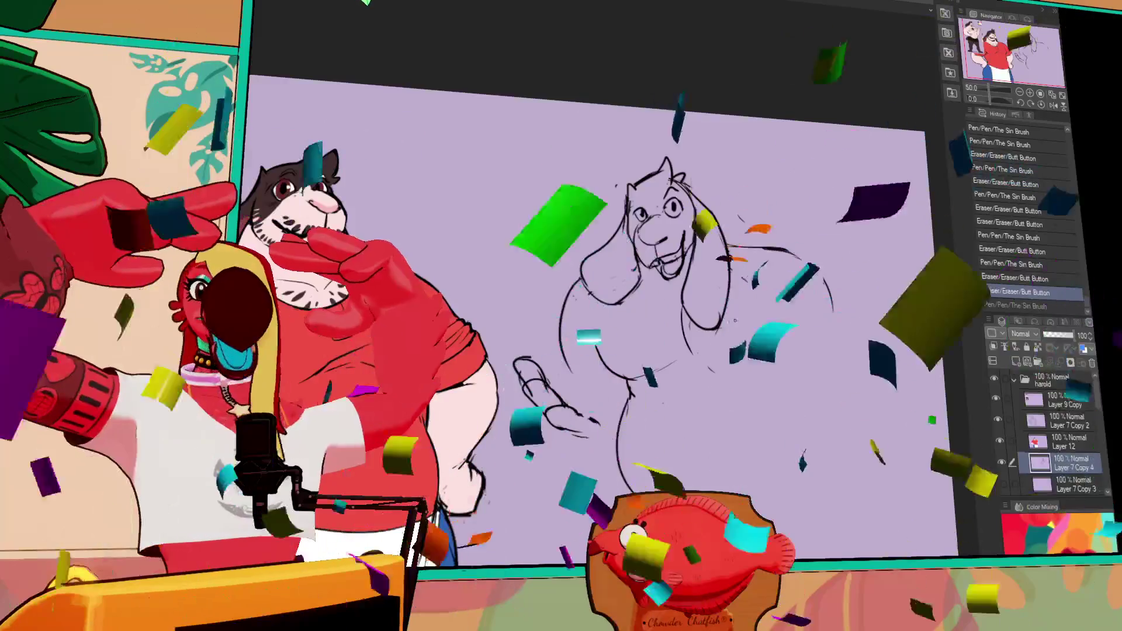
drag(637, 205, 646, 211)
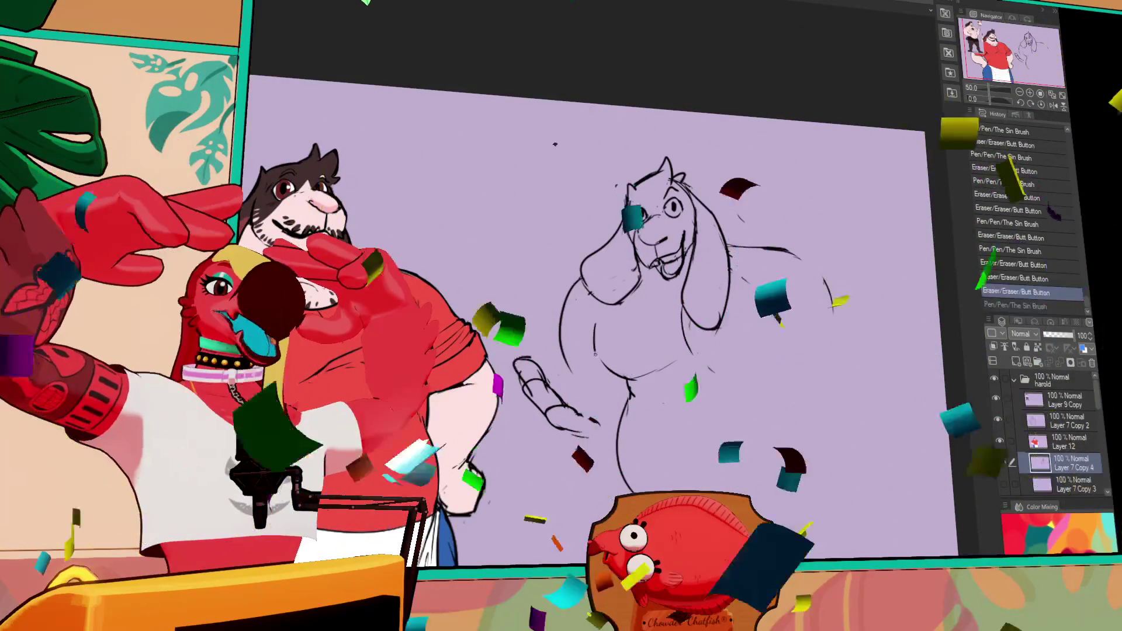
mouse_move(615, 373)
mouse_down()
mouse_move(637, 389)
mouse_move(689, 383)
mouse_up()
drag(707, 391, 723, 397)
drag(796, 356, 790, 344)
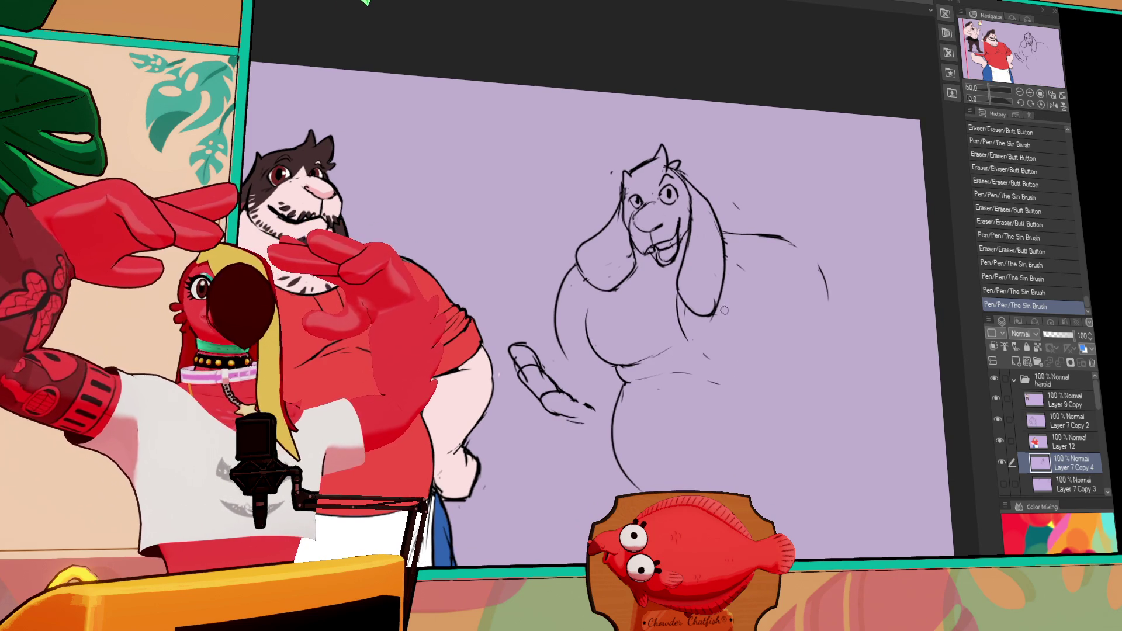
mouse_move(724, 311)
mouse_down()
mouse_move(729, 320)
mouse_move(675, 308)
mouse_move(692, 362)
mouse_move(772, 386)
mouse_up()
key(ctrl+z)
key(ctrl+y)
Draw the goat's back and rear outline, plus a long line down from the rear.
mouse_move(754, 240)
mouse_down()
mouse_move(830, 271)
mouse_move(912, 369)
mouse_move(877, 442)
mouse_up()
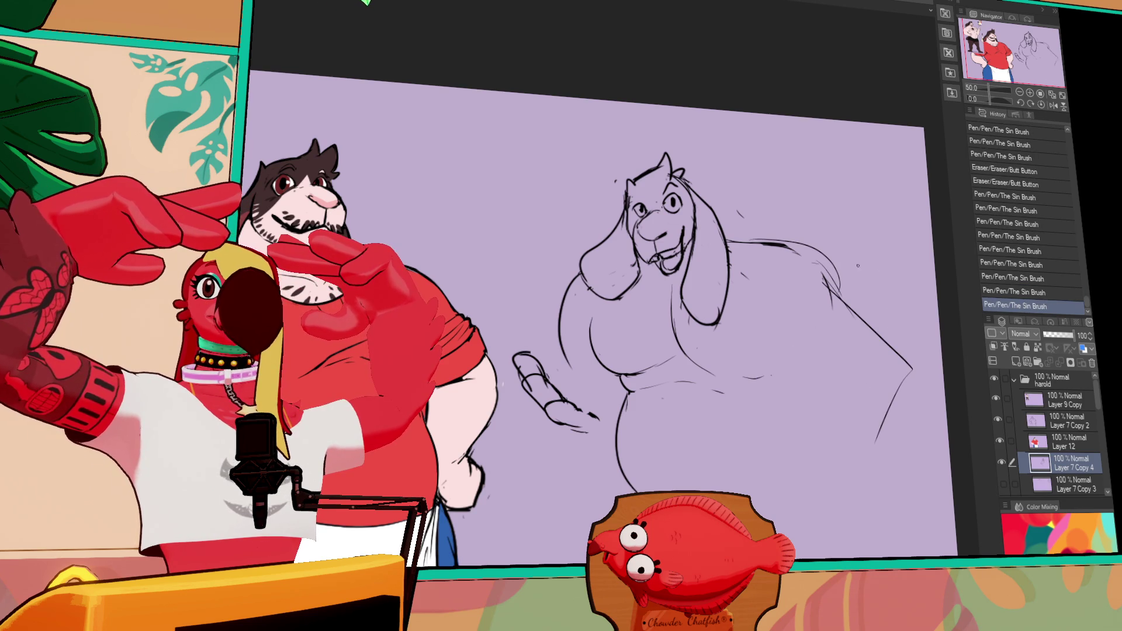
drag(854, 345, 821, 333)
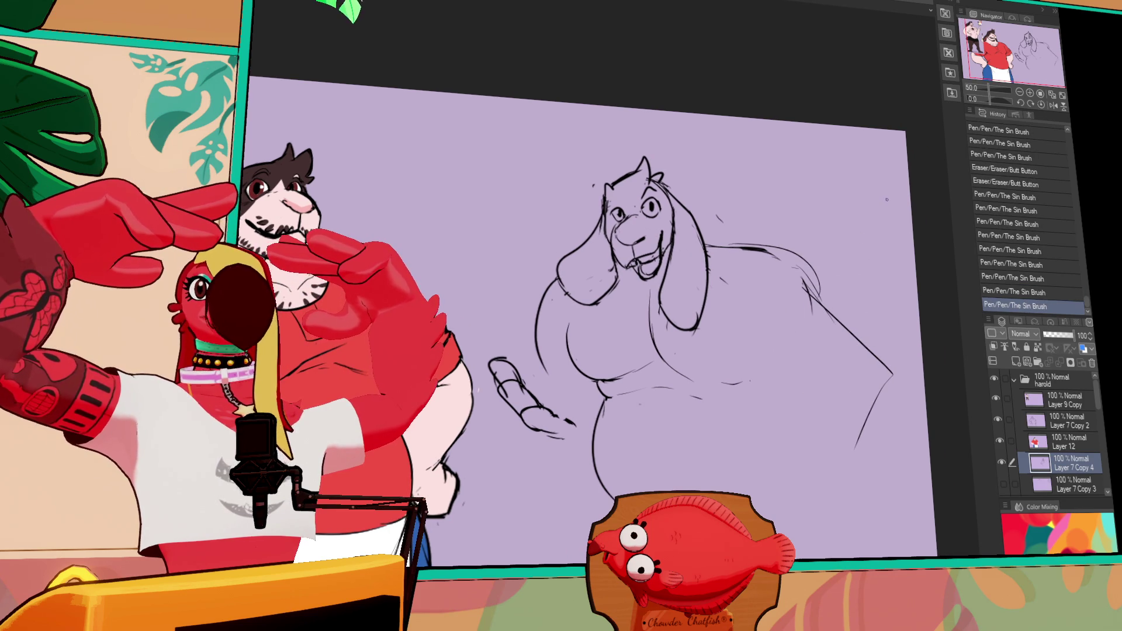
drag(833, 372, 834, 359)
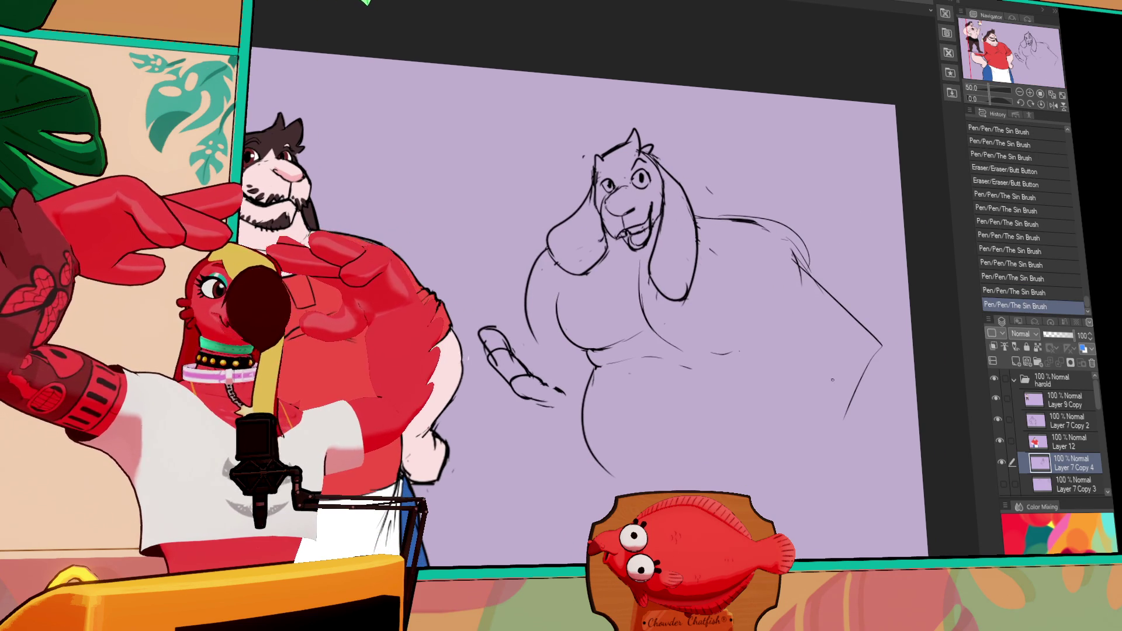
drag(807, 408, 814, 419)
drag(879, 349, 829, 437)
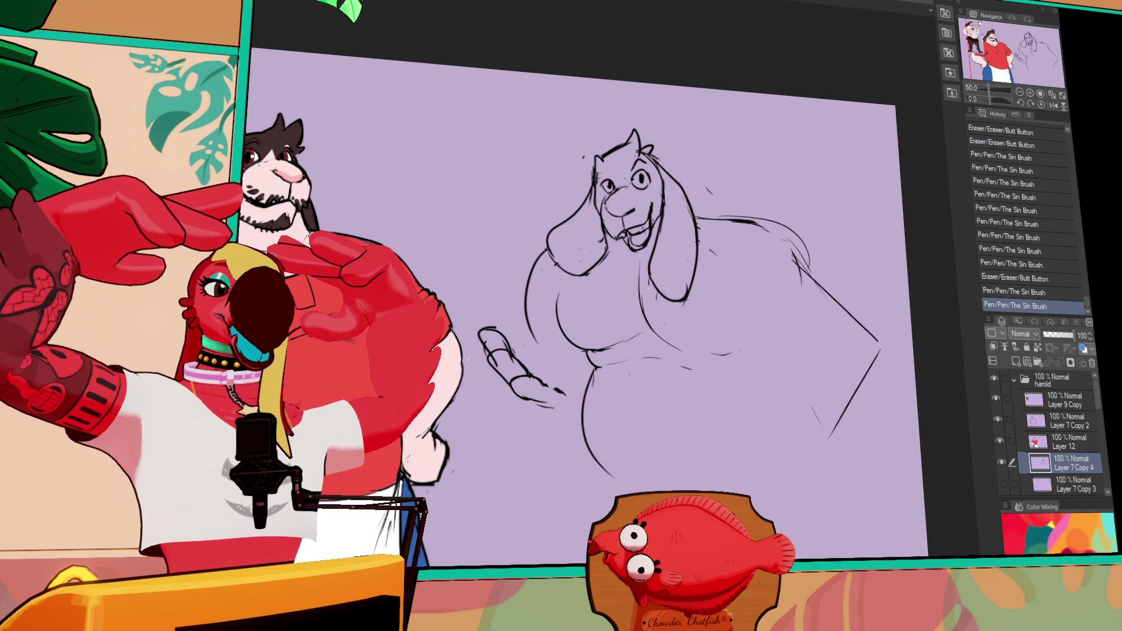
scroll(774, 317, up, 3)
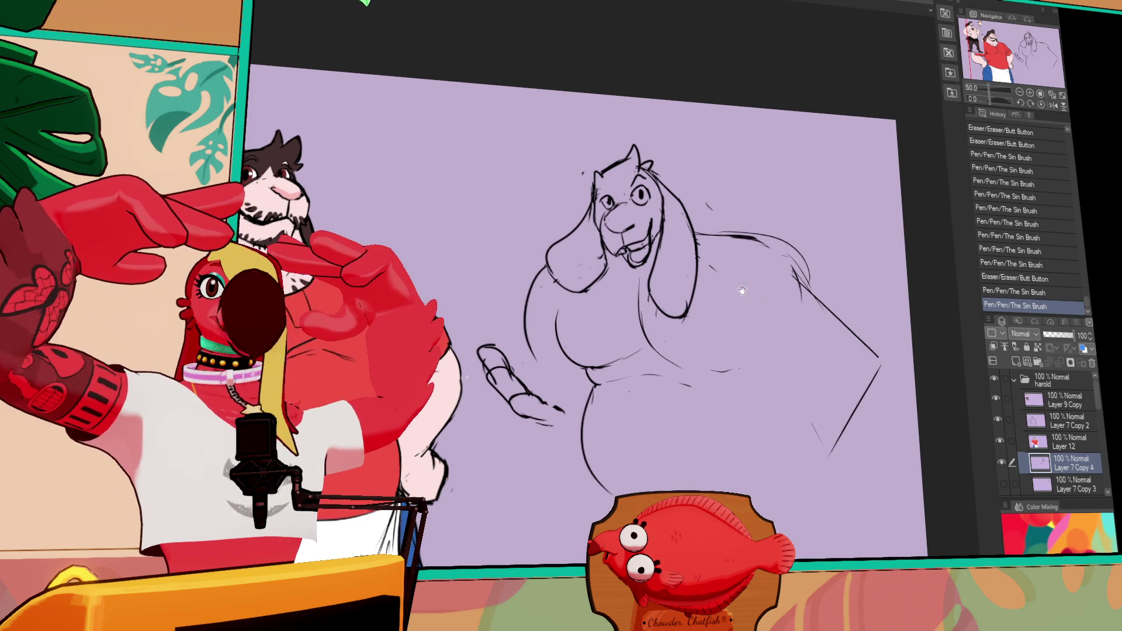
Refine the mouth and jaw lines and erase stray marks near the shoulder and arm.
mouse_move(601, 260)
mouse_down()
mouse_move(612, 295)
mouse_move(627, 275)
mouse_up()
mouse_move(675, 221)
mouse_down()
mouse_move(703, 242)
mouse_move(695, 251)
mouse_move(684, 236)
mouse_up()
click(750, 226)
drag(685, 238, 690, 250)
drag(690, 250, 686, 245)
click(726, 262)
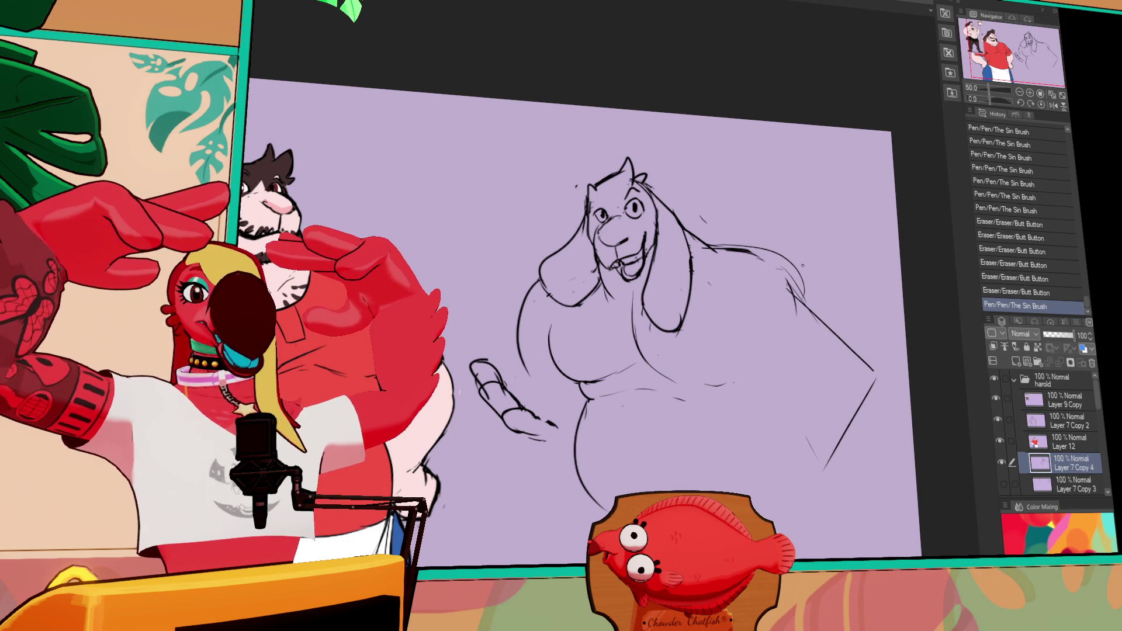
drag(688, 251, 685, 314)
Add small marks on the chest and erase stray chest marks.
click(693, 297)
click(678, 329)
click(677, 348)
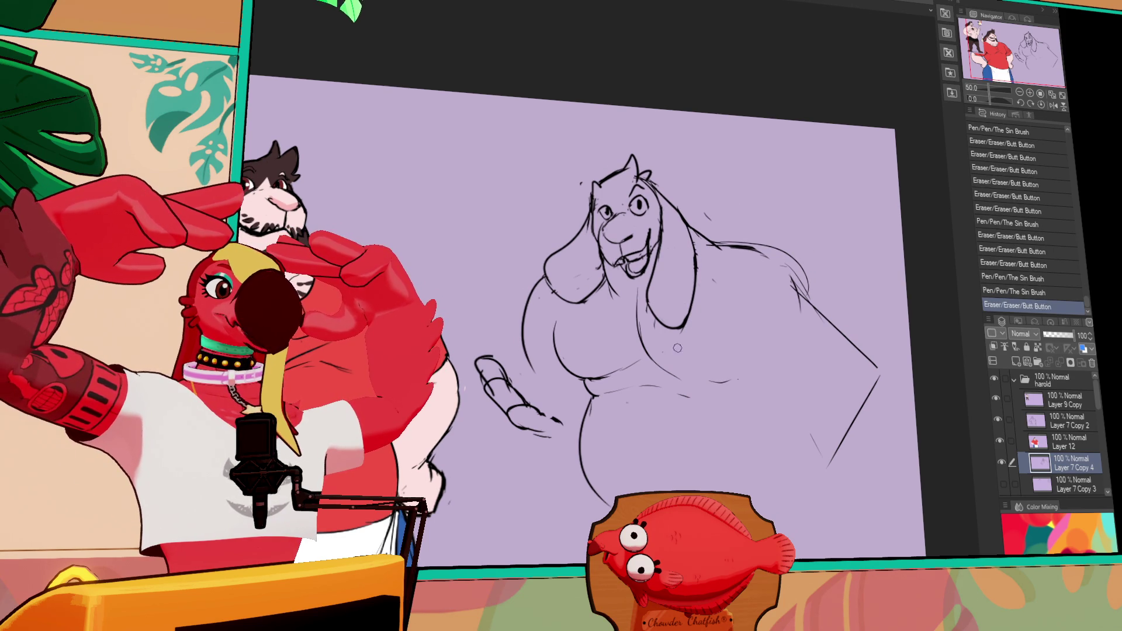
click(677, 339)
click(688, 328)
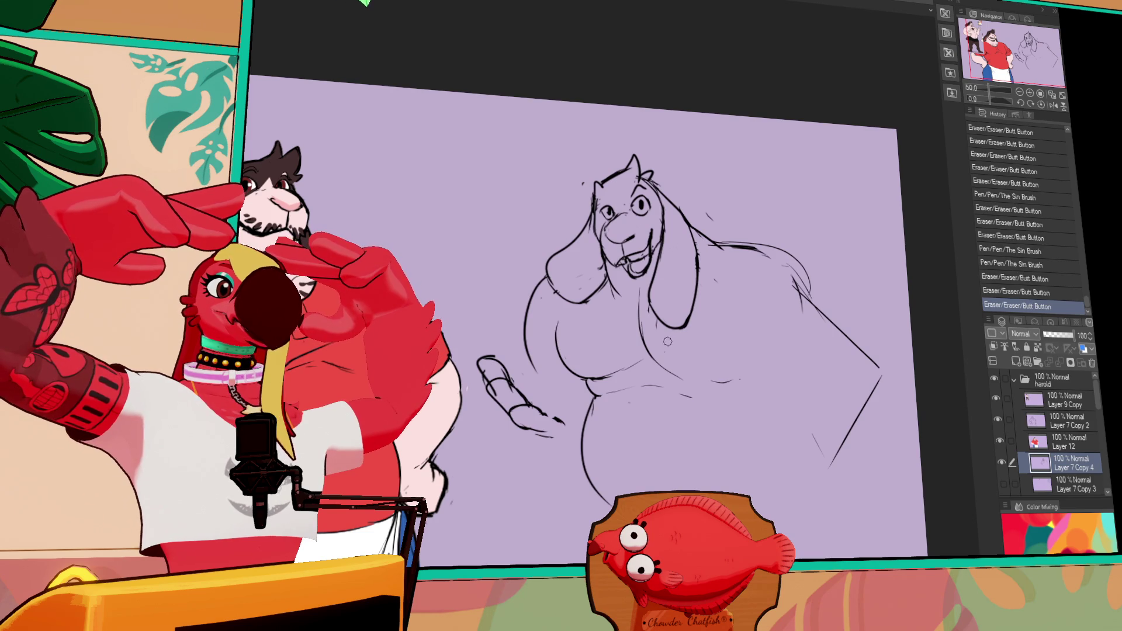
click(666, 343)
click(687, 330)
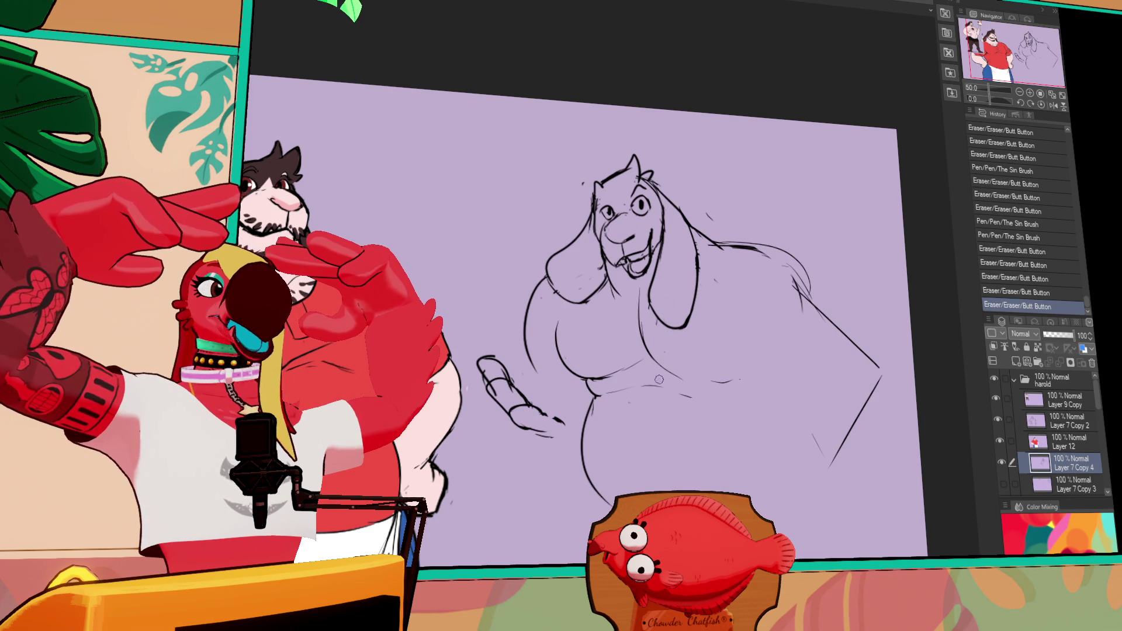
drag(658, 379, 682, 373)
click(580, 301)
click(569, 339)
click(561, 336)
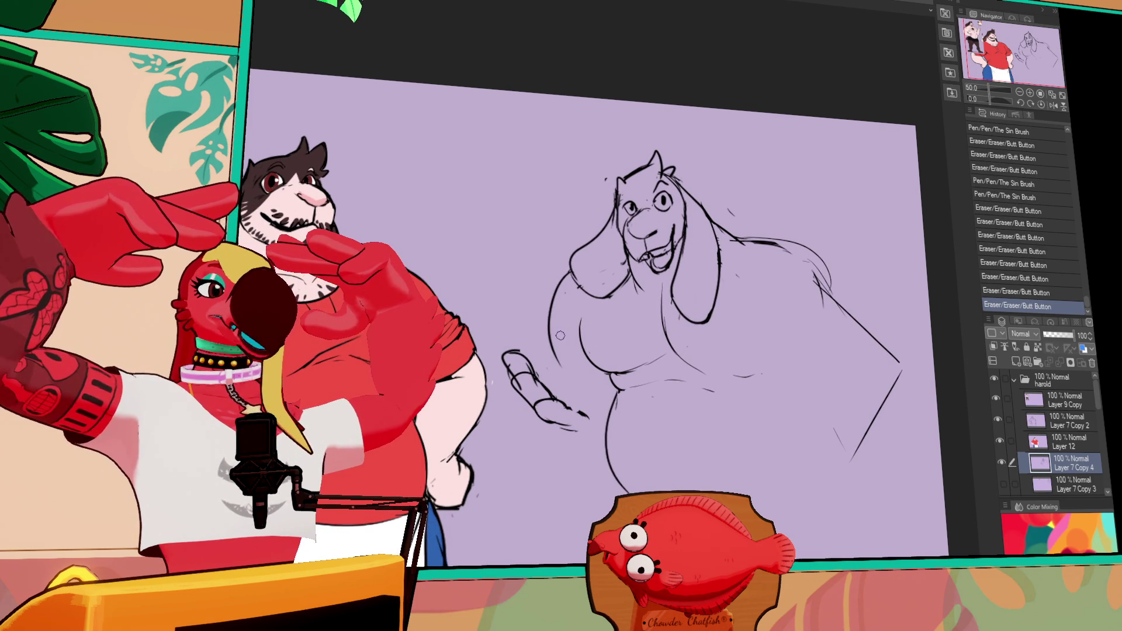
drag(812, 299, 805, 292)
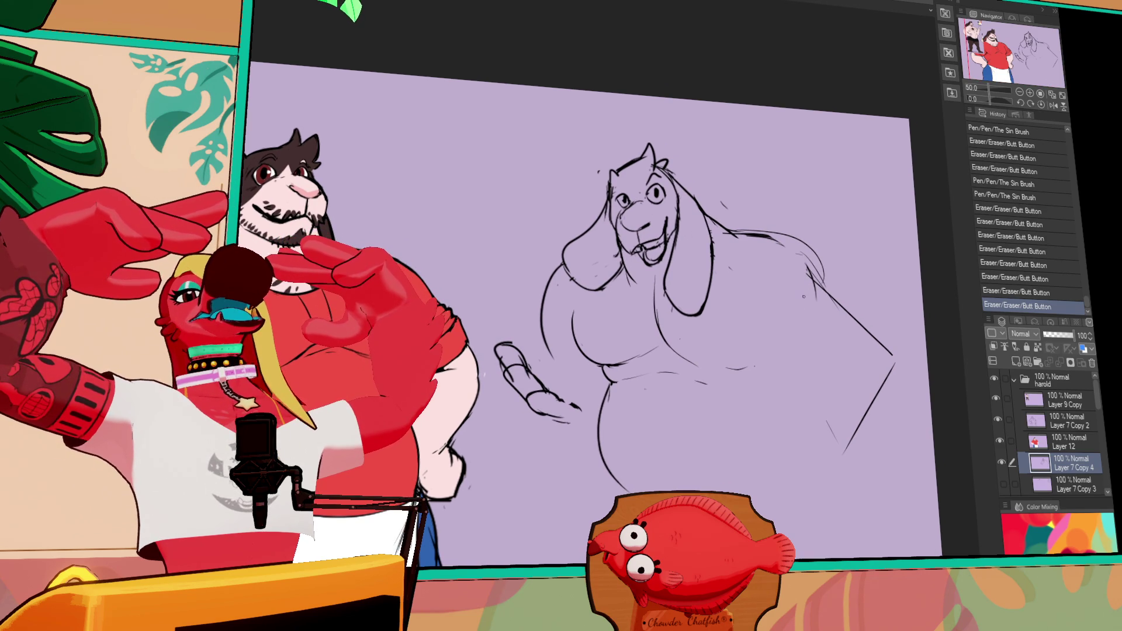
Erase marks near the chest, toggling undo and redo to compare the result.
mouse_move(589, 344)
mouse_down()
mouse_move(592, 358)
mouse_move(635, 342)
mouse_up()
key(ctrl+z)
key(ctrl+y)
key(ctrl+z)
key(ctrl+y)
key(ctrl+z)
key(ctrl+y)
key(ctrl+z)
key(ctrl+y)
key(ctrl+z)
key(ctrl+y)
Rework the small chest strokes and redraw a small line on the right.
drag(648, 353, 653, 356)
drag(650, 354, 661, 360)
drag(656, 357, 665, 362)
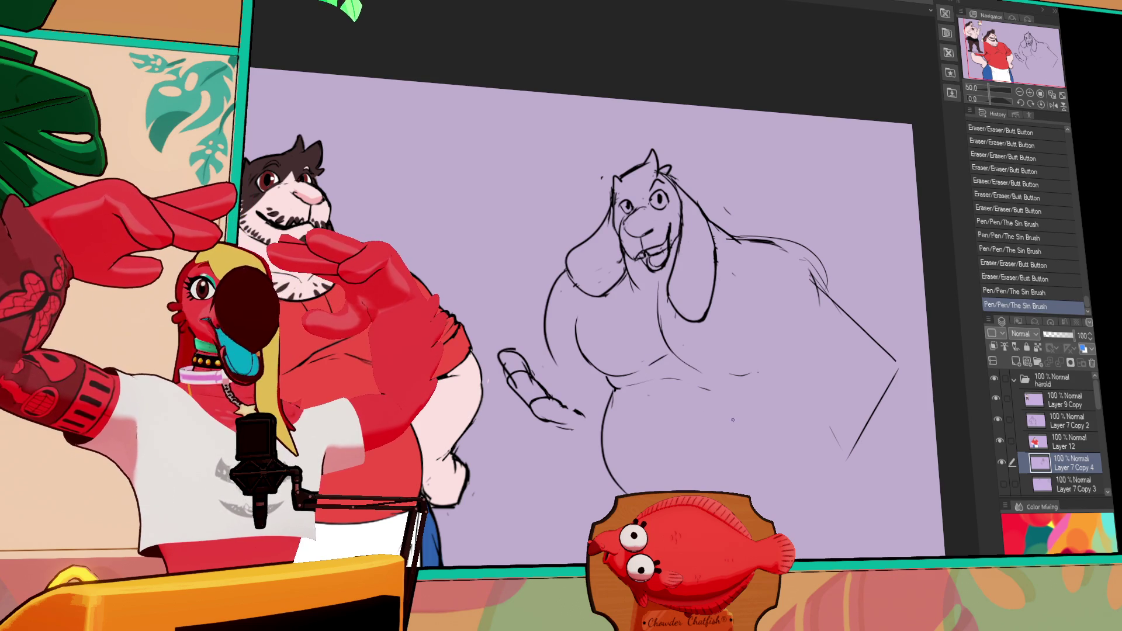
drag(816, 271, 824, 281)
drag(817, 270, 825, 279)
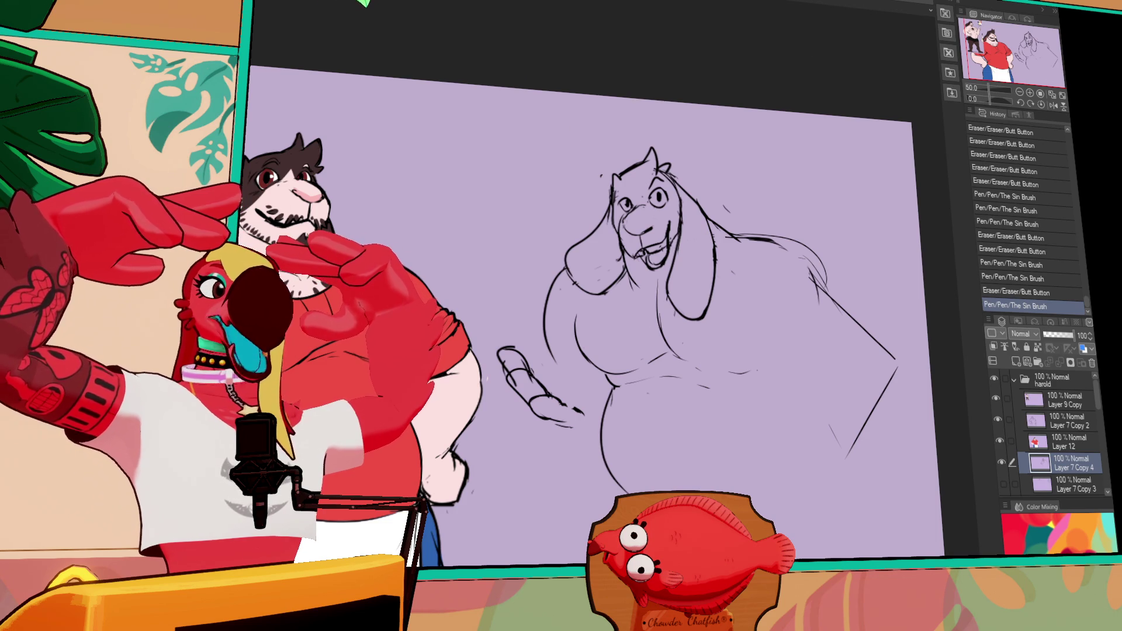
drag(636, 314, 674, 302)
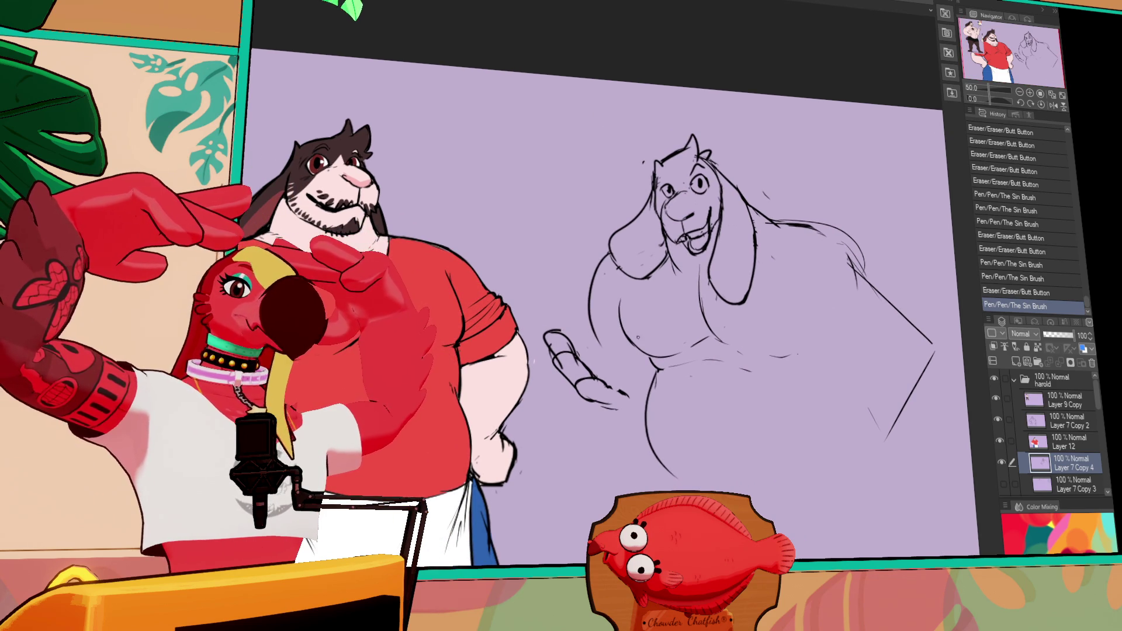
Draw a long curve down the figure's left side, then select and shift the arm and hand.
mouse_move(605, 241)
mouse_down()
mouse_move(545, 332)
mouse_move(611, 508)
mouse_up()
mouse_move(705, 492)
mouse_down()
mouse_move(668, 335)
mouse_move(618, 283)
mouse_up()
drag(664, 405, 674, 400)
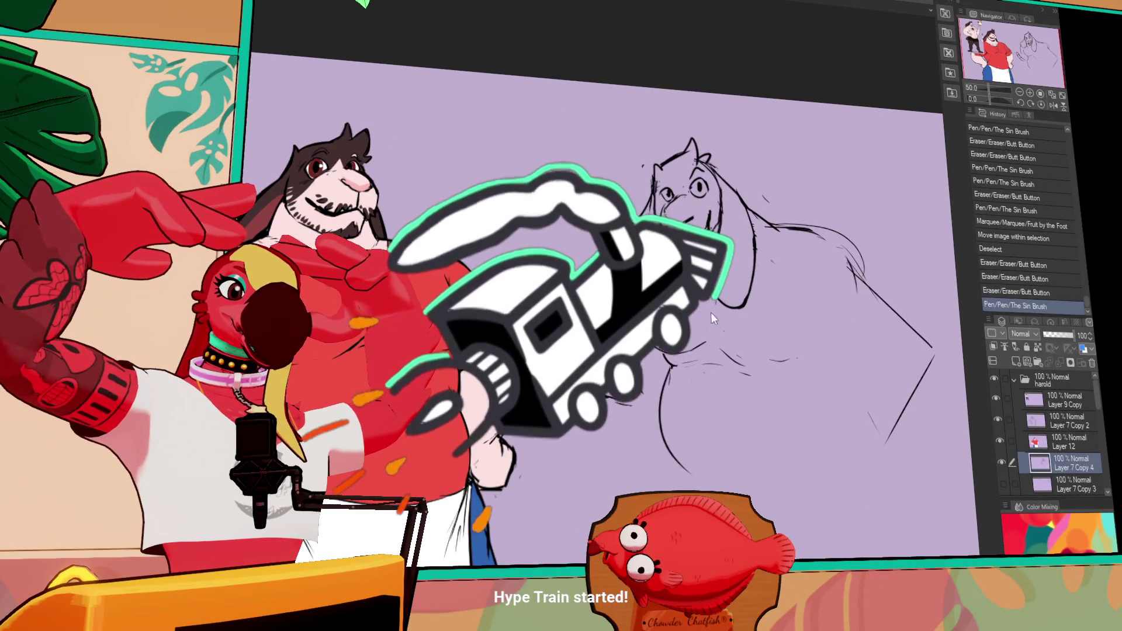
Redo the previously undone pen and eraser strokes on the goat sketch.
key(ctrl+y)
key(ctrl+y)
key(ctrl+y)
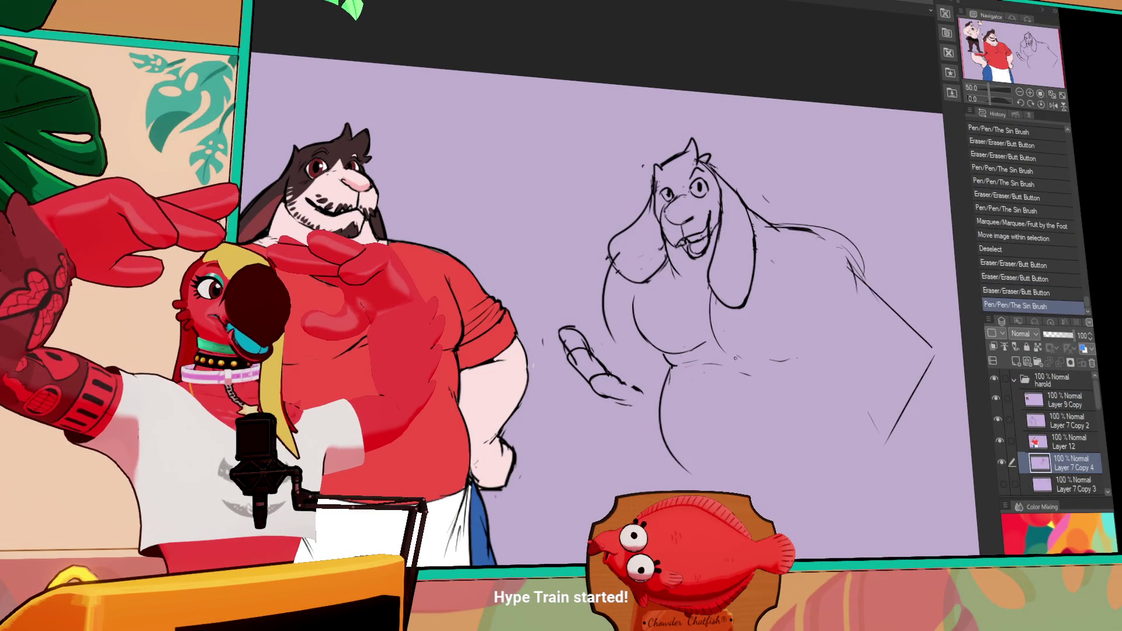
key(ctrl+y)
key(ctrl+y)
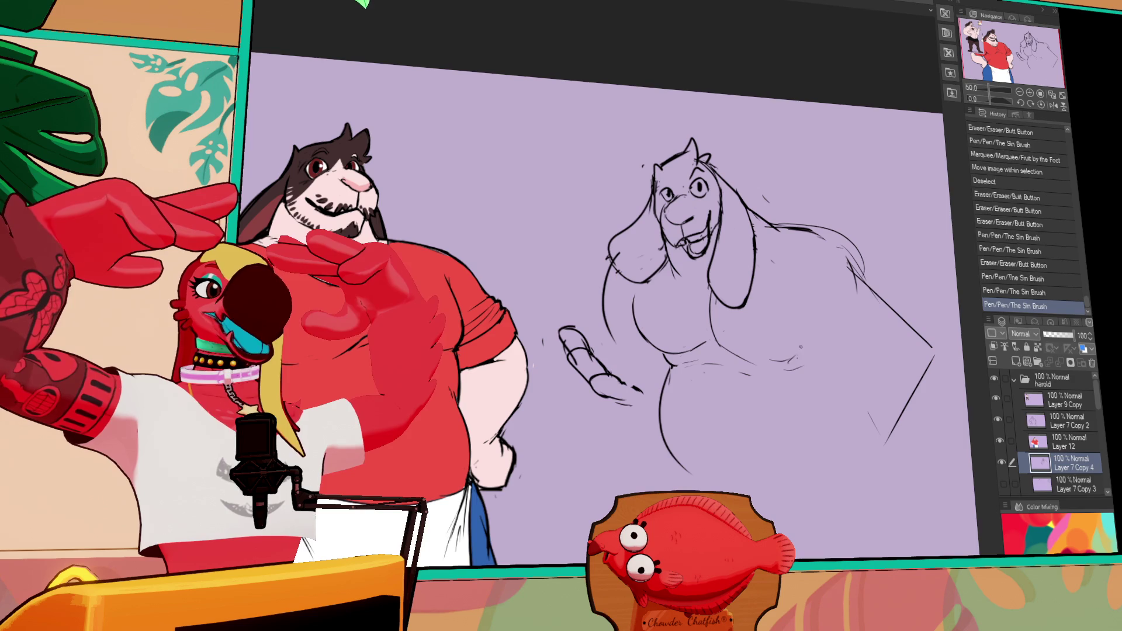
key(ctrl+y)
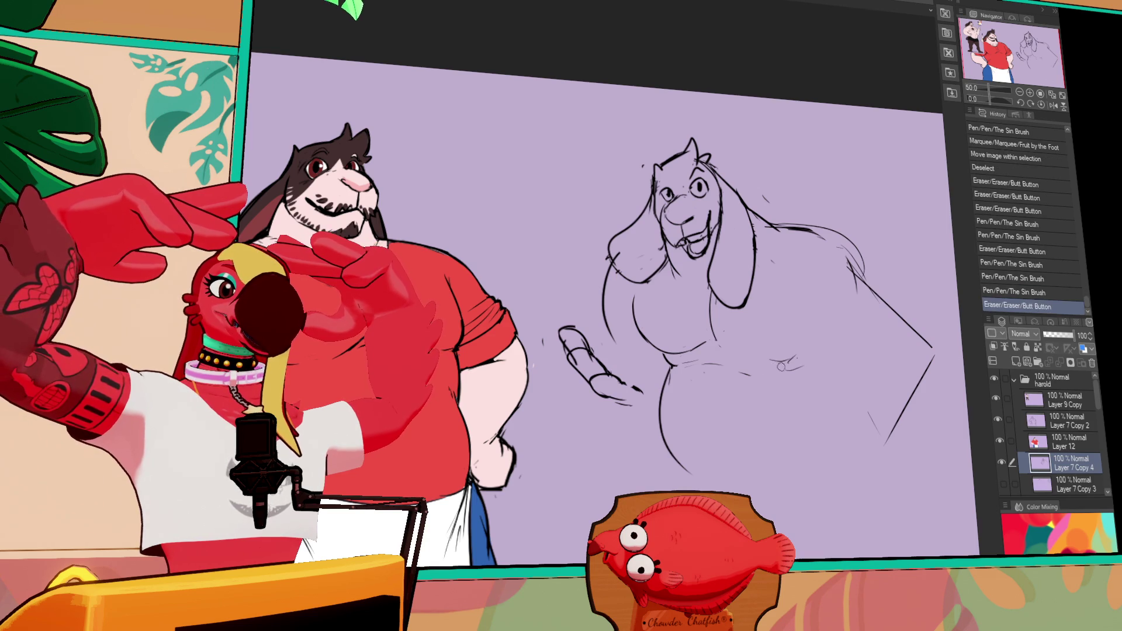
key(ctrl+y)
key(ctrl+y)
key(ctrl+y)
key(ctrl+y)
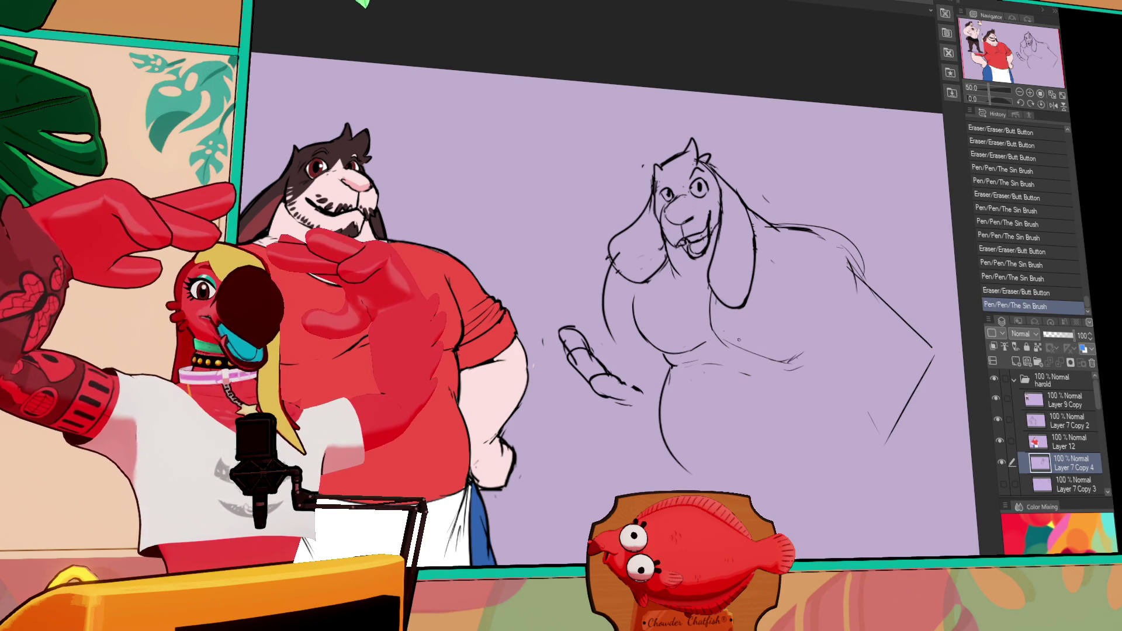
key(ctrl+y)
key(ctrl+y)
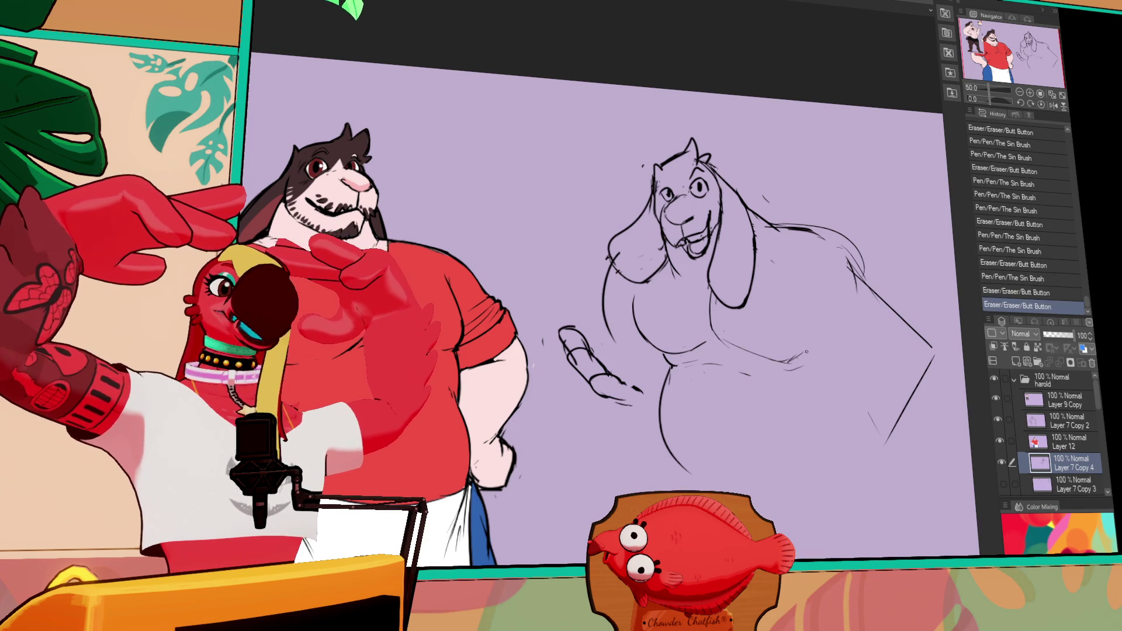
key(ctrl+y)
key(ctrl+y)
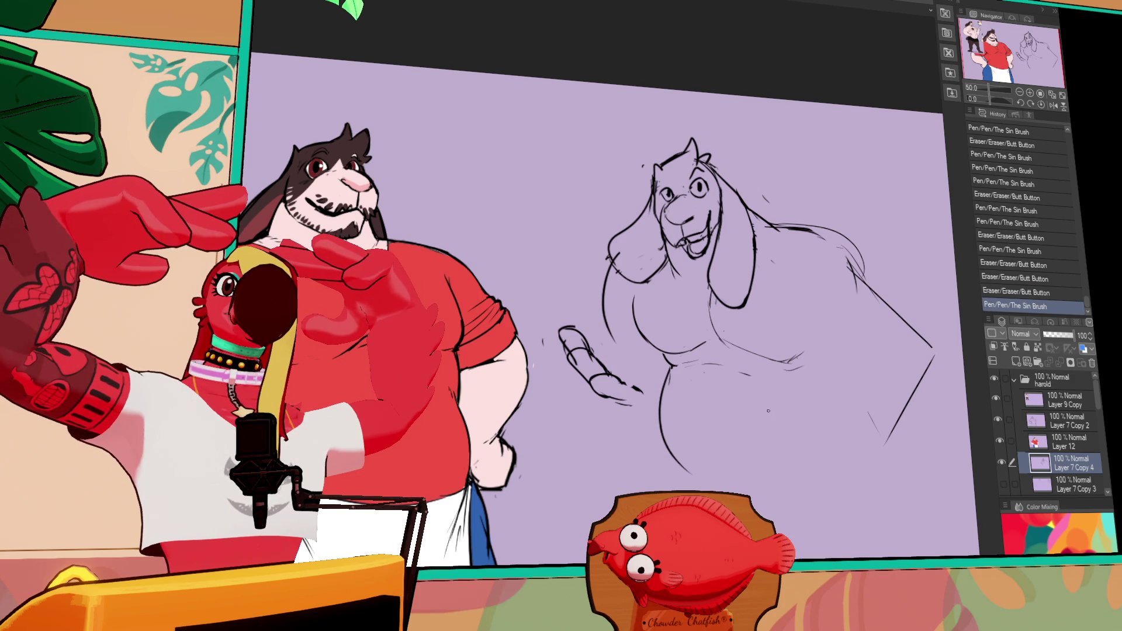
key(ctrl+y)
key(ctrl+y)
key(ctrl+y)
key(ctrl+y)
key(ctrl+y)
key(ctrl+y)
key(ctrl+y)
key(ctrl+y)
key(ctrl+y)
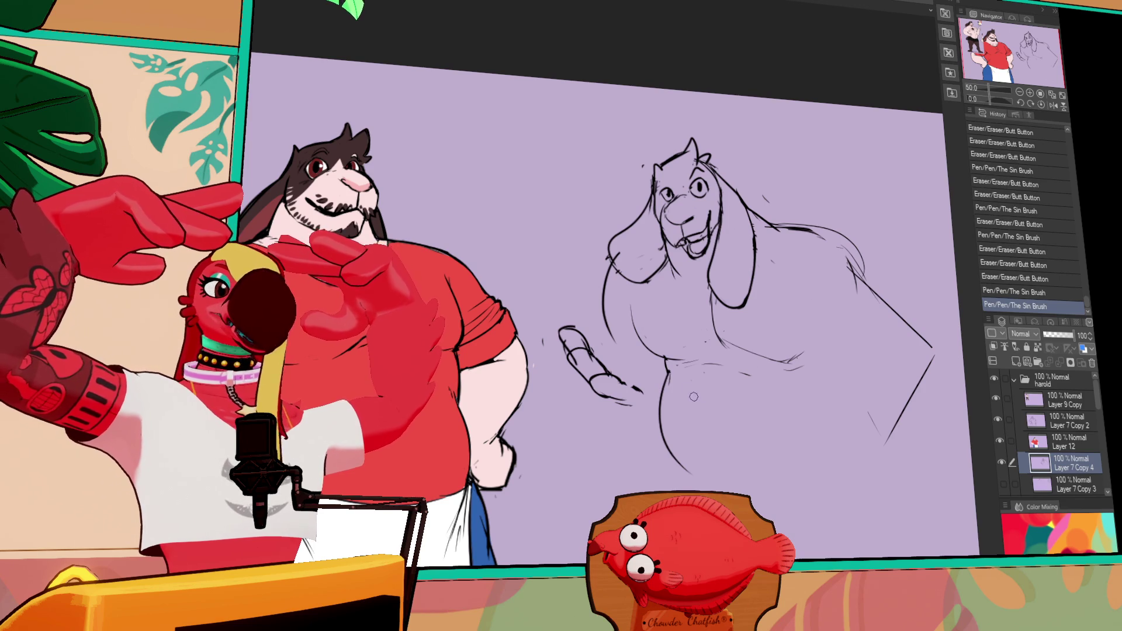
key(ctrl+y)
key(ctrl+y)
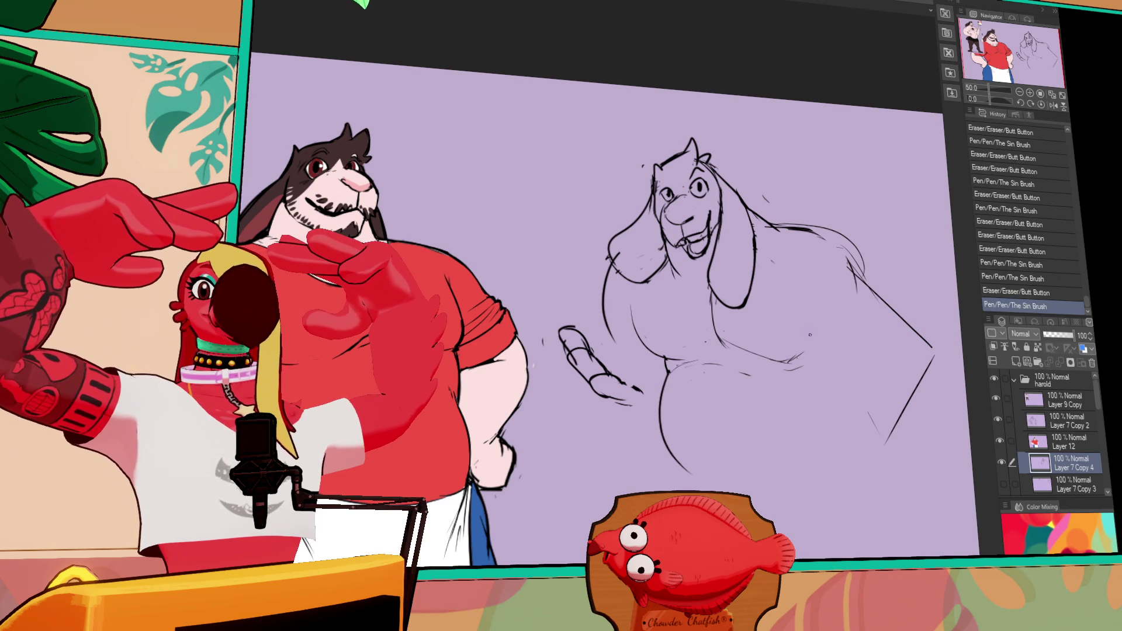
key(ctrl+y)
key(ctrl+y)
Redo the remaining strokes on the goat's mouth, teeth, body and lower body.
drag(866, 254, 871, 283)
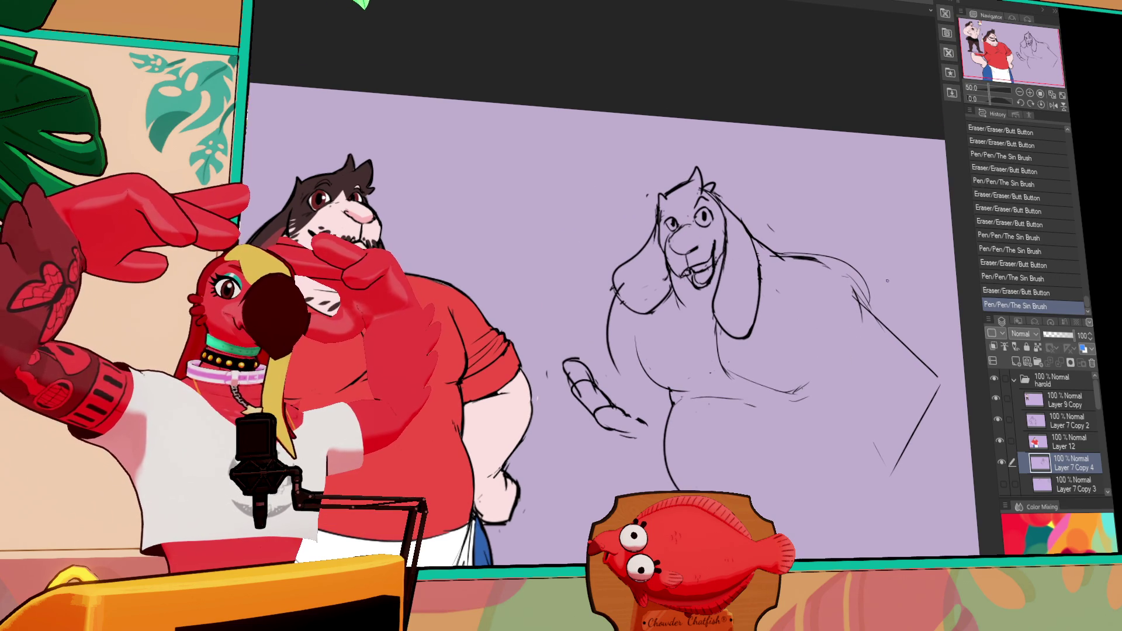
drag(814, 360, 814, 365)
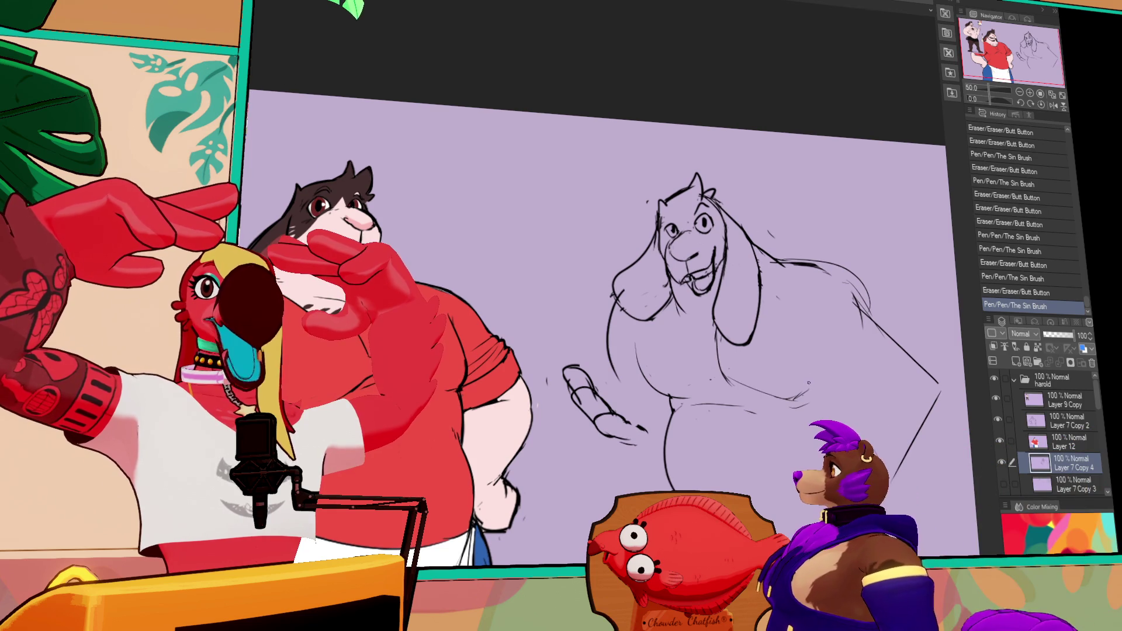
key(ctrl+y)
key(ctrl+y)
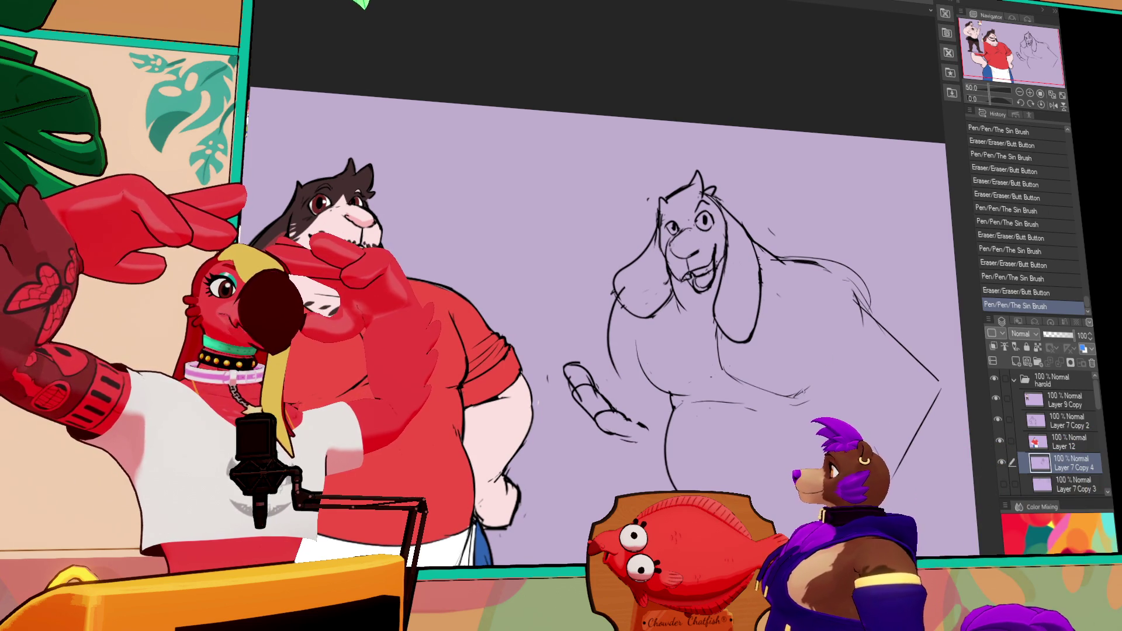
key(ctrl+y)
key(ctrl+y)
key(ctrl+y)
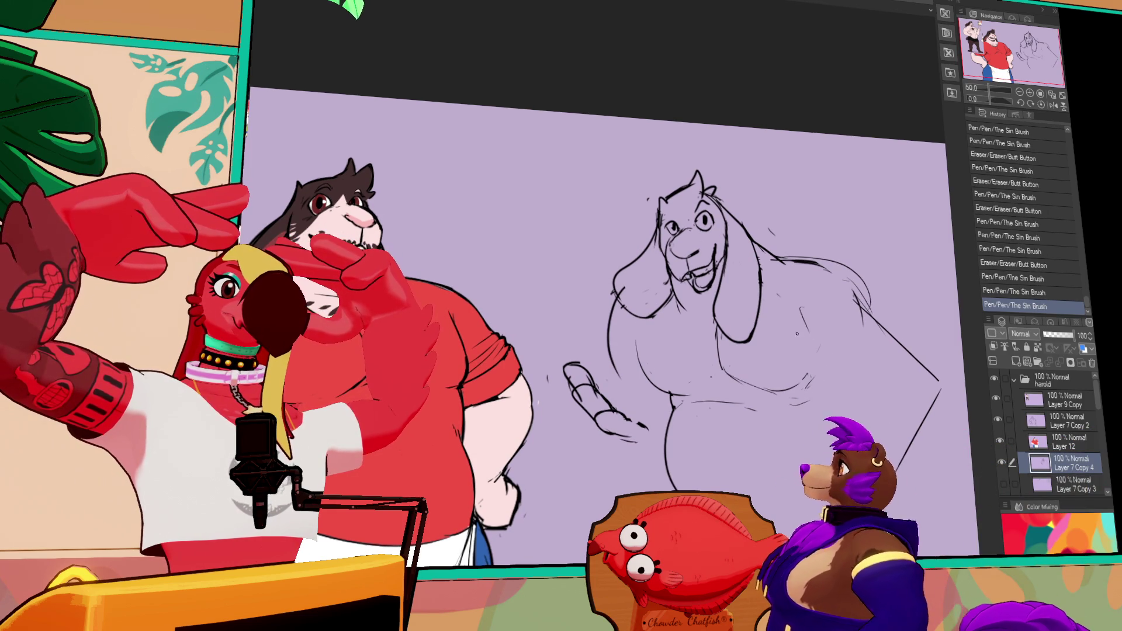
key(ctrl+y)
key(ctrl+y)
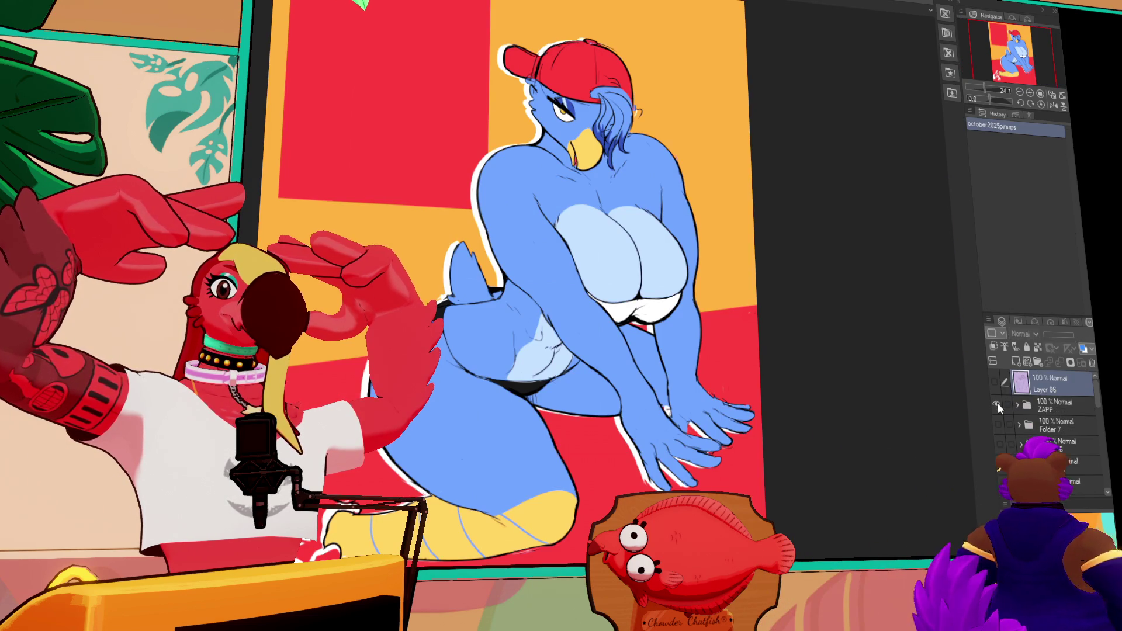
Hide the ZAPP folder, show Layer 86, then zoom in and pan the sketch right.
click(997, 403)
click(995, 382)
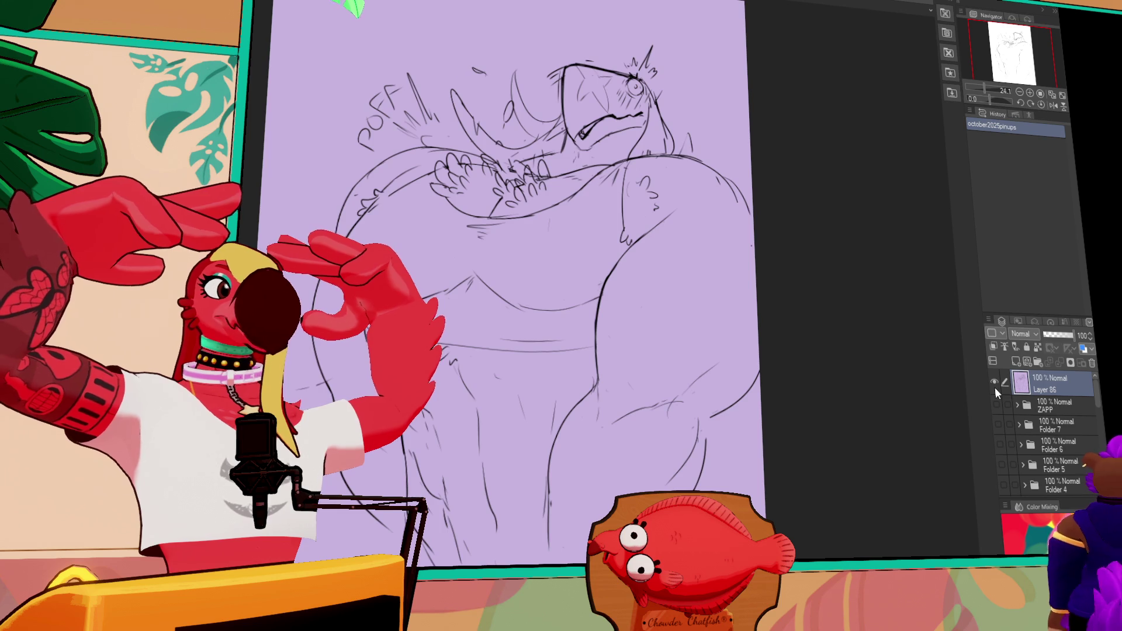
scroll(888, 403, up, 3)
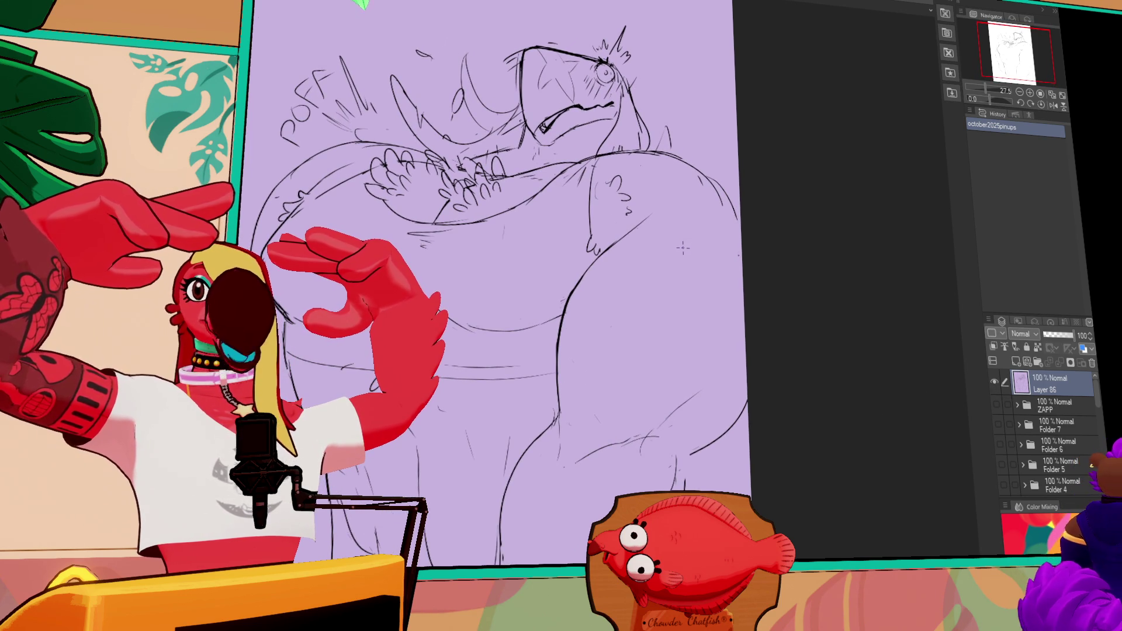
drag(720, 249, 859, 246)
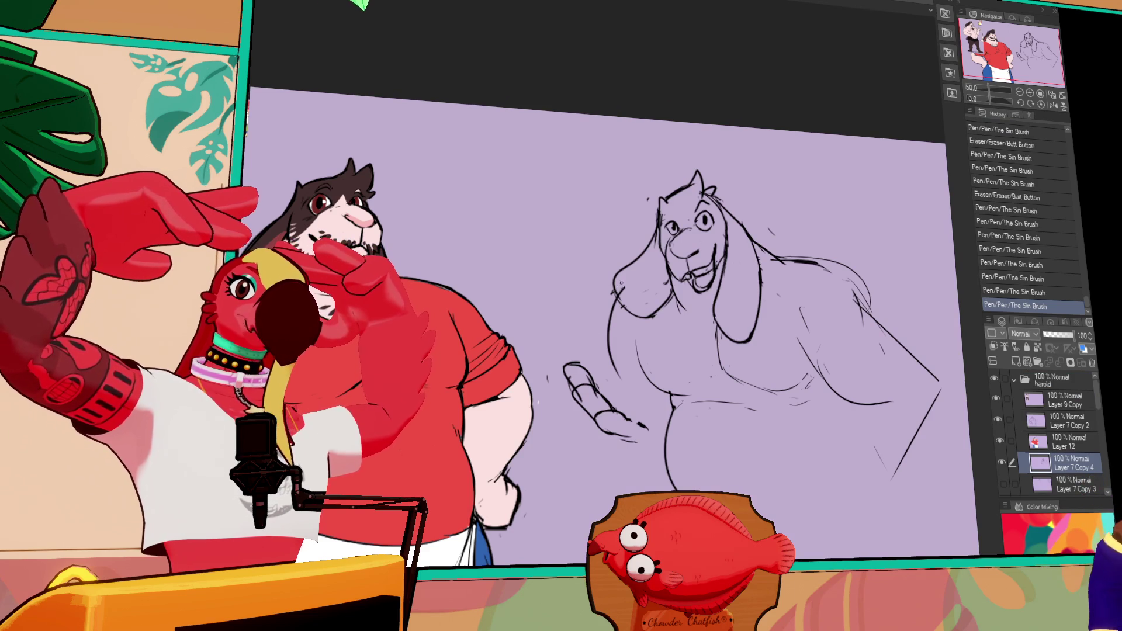
Erase stray marks near the back and shoulder and redraw the goat's back line darker.
drag(618, 290, 624, 298)
drag(813, 293, 815, 295)
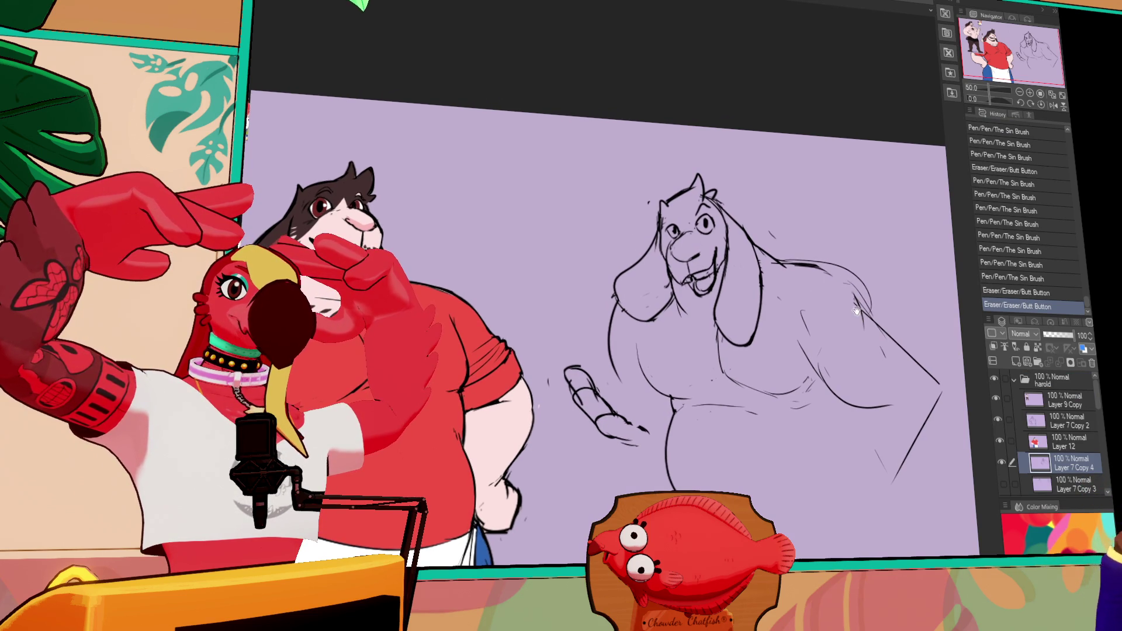
drag(852, 306, 863, 314)
drag(798, 265, 873, 316)
drag(842, 275, 871, 304)
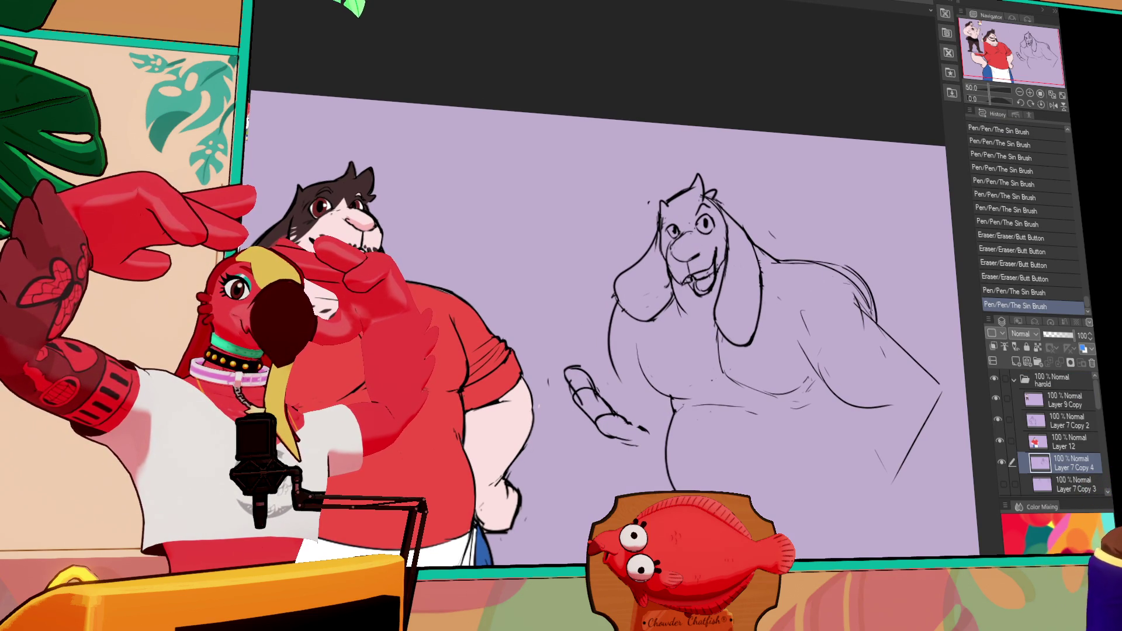
drag(795, 325, 805, 339)
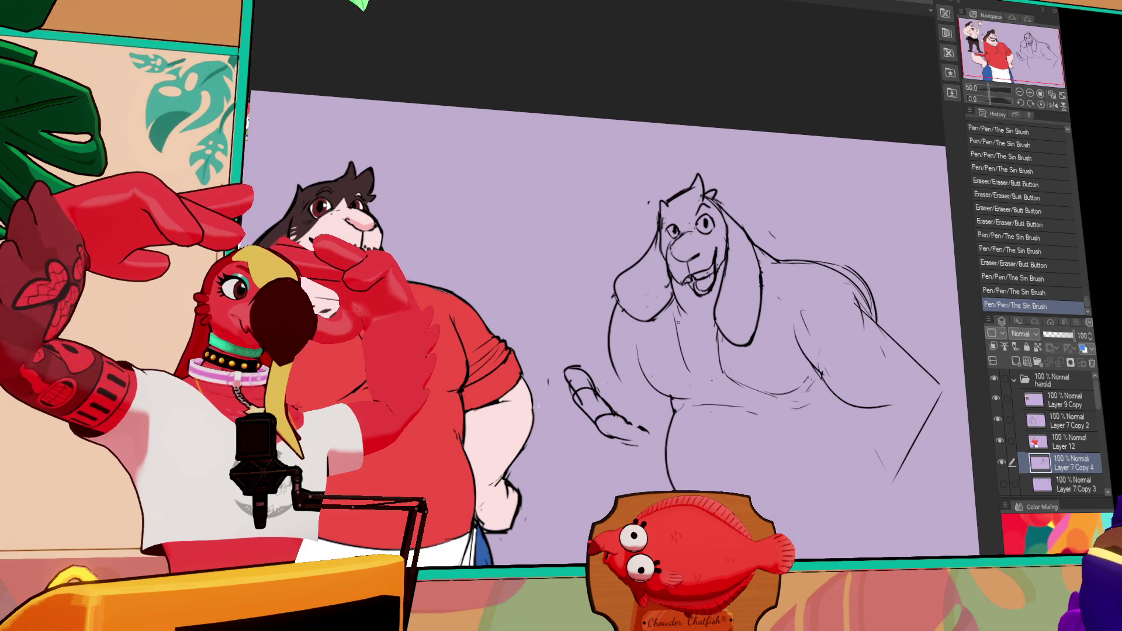
key(ctrl+z)
drag(723, 323, 727, 320)
Touch up lines on Layer 7 Copy 2, then return to Layer 7 Copy 4.
click(1067, 421)
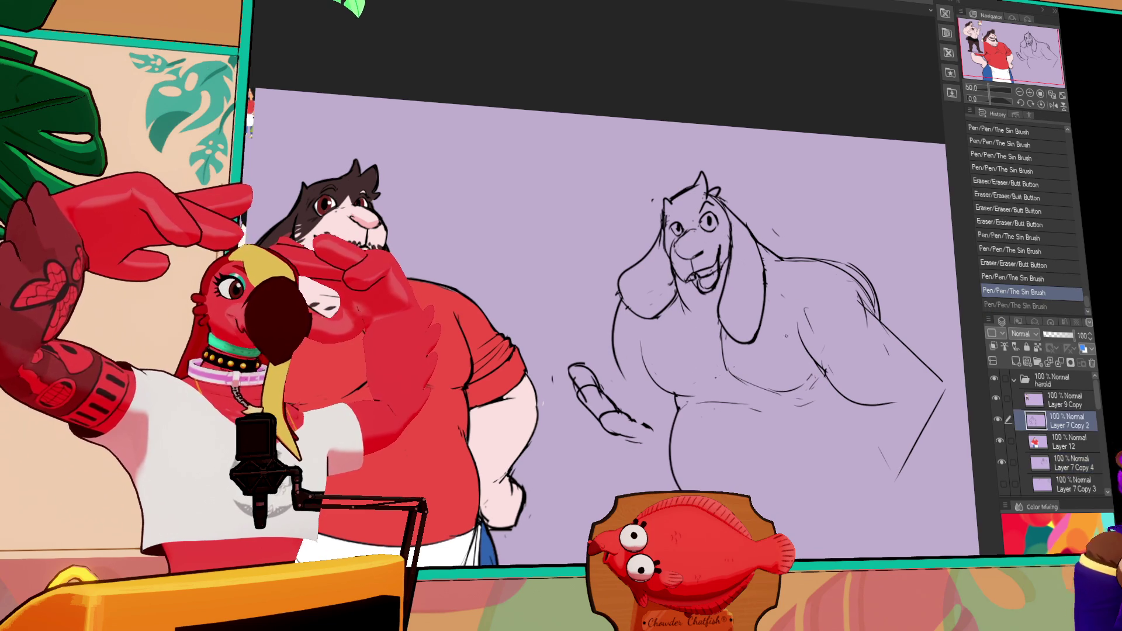
mouse_move(842, 280)
mouse_down()
mouse_move(871, 304)
mouse_move(859, 292)
mouse_move(871, 304)
mouse_move(859, 293)
mouse_move(941, 298)
mouse_up()
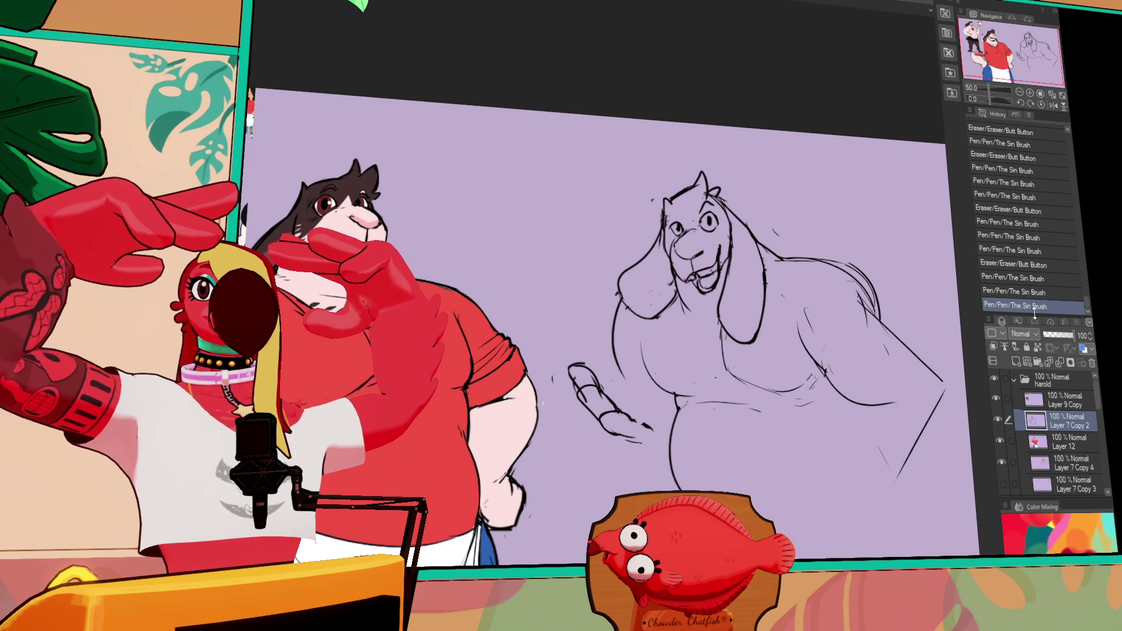
click(1064, 442)
click(1070, 463)
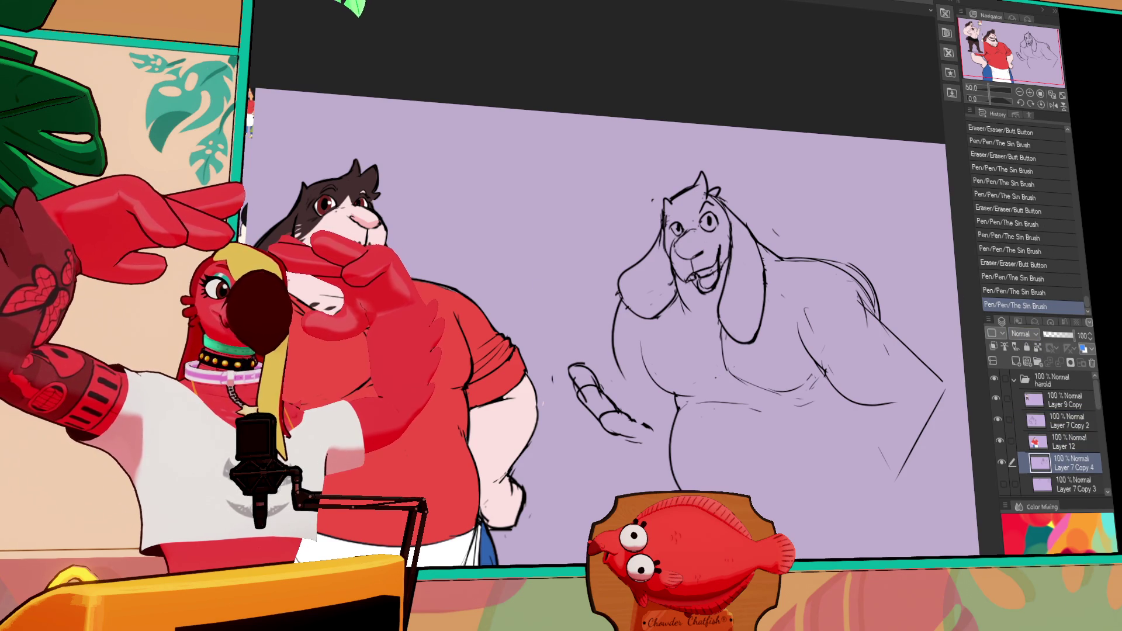
Redraw the goat's chest line and clean up small chest marks.
drag(666, 298, 710, 348)
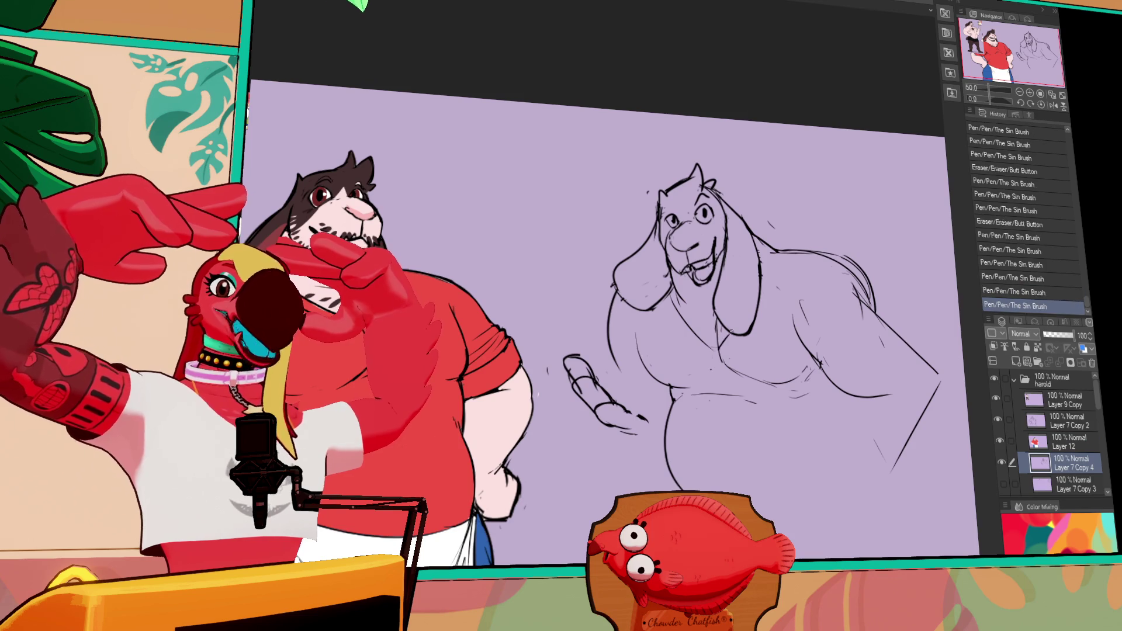
key(ctrl+z)
key(ctrl+z)
key(ctrl+z)
drag(672, 296, 713, 348)
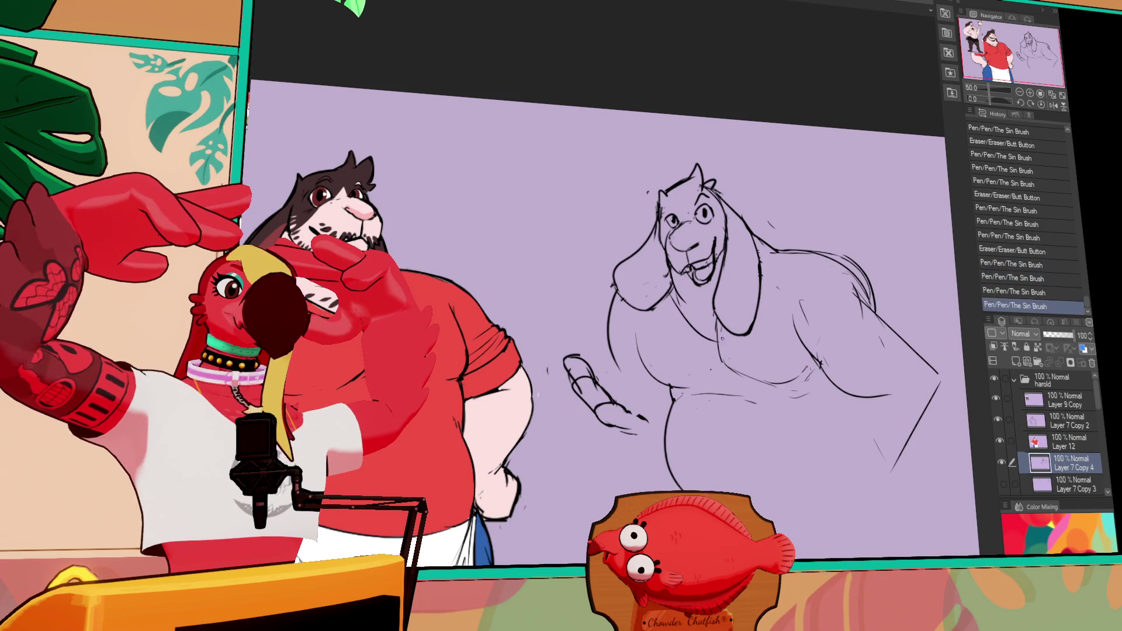
drag(759, 258, 773, 275)
drag(712, 321, 719, 341)
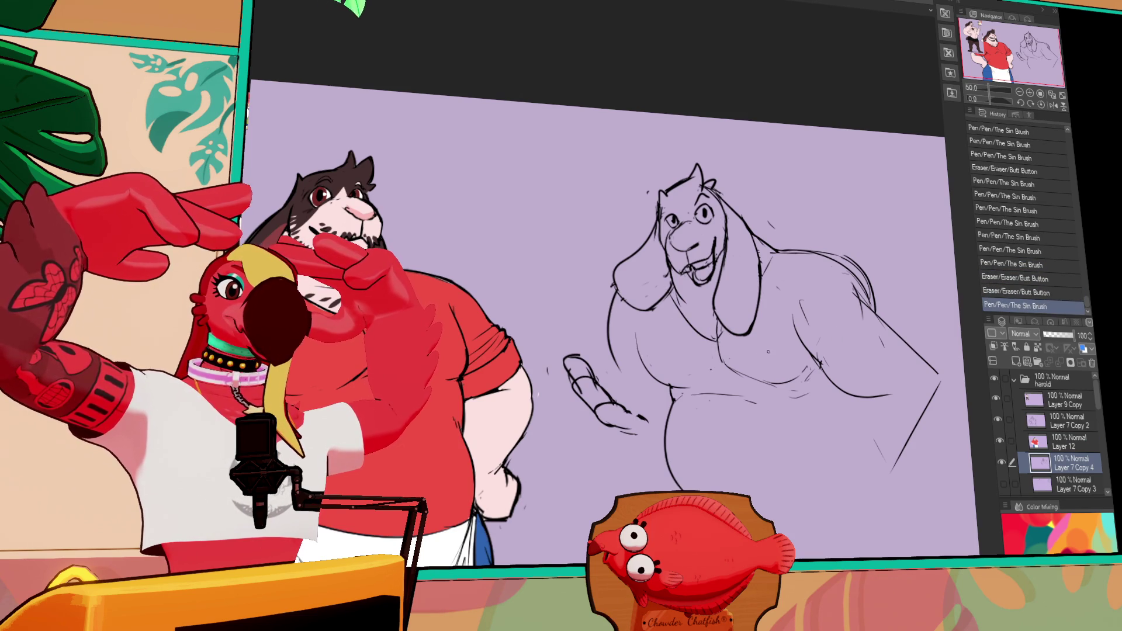
drag(717, 330, 711, 313)
mouse_move(714, 309)
mouse_down()
mouse_move(727, 372)
mouse_move(719, 345)
mouse_move(721, 363)
mouse_up()
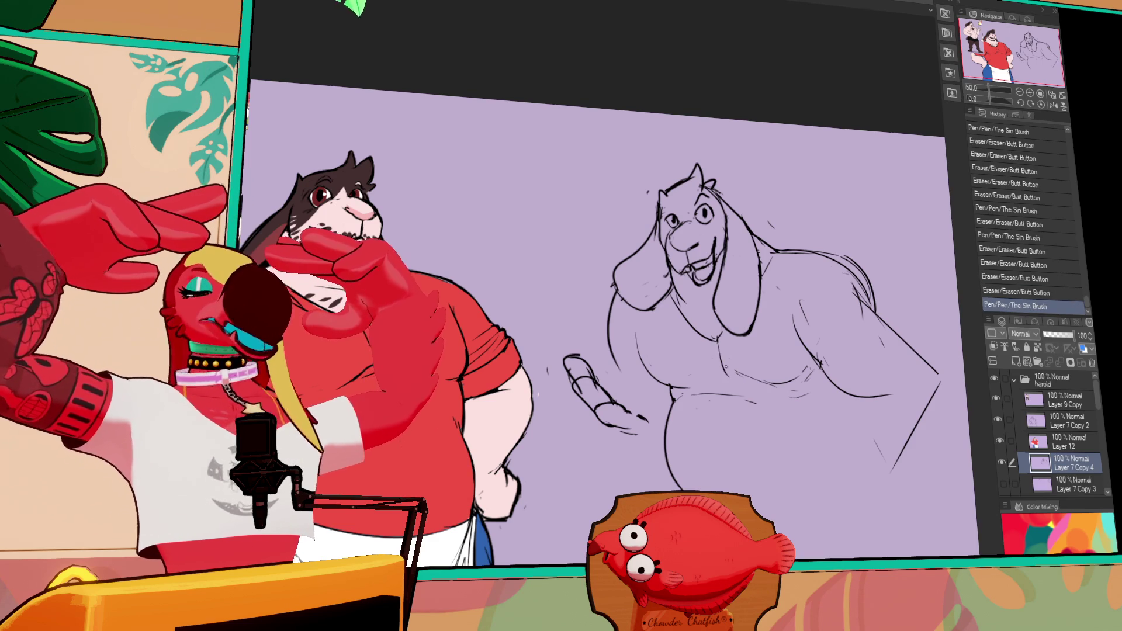
mouse_move(738, 369)
mouse_down()
mouse_move(730, 374)
mouse_move(760, 380)
mouse_up()
mouse_move(766, 377)
mouse_down()
mouse_move(702, 383)
mouse_move(726, 382)
mouse_up()
Add stubble marks around the mouth and chin and touch up the cheek.
mouse_move(691, 283)
mouse_down()
mouse_move(708, 296)
mouse_move(699, 293)
mouse_up()
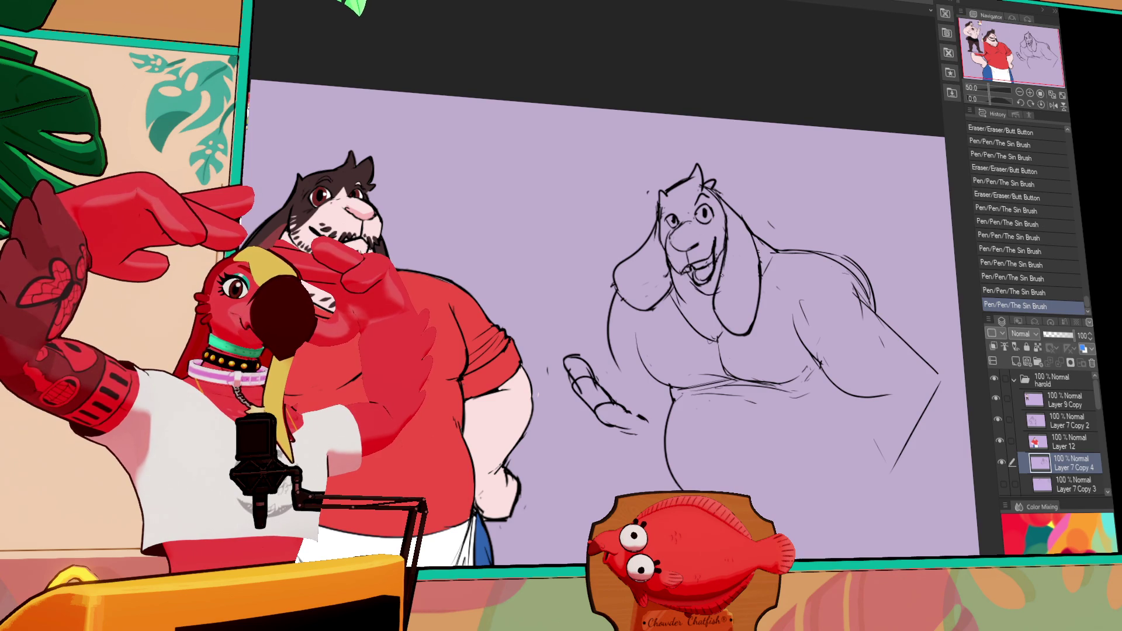
drag(753, 266, 762, 276)
mouse_move(684, 280)
mouse_down()
mouse_move(696, 289)
mouse_move(681, 274)
mouse_up()
mouse_move(687, 283)
mouse_down()
mouse_move(701, 292)
mouse_move(709, 266)
mouse_up()
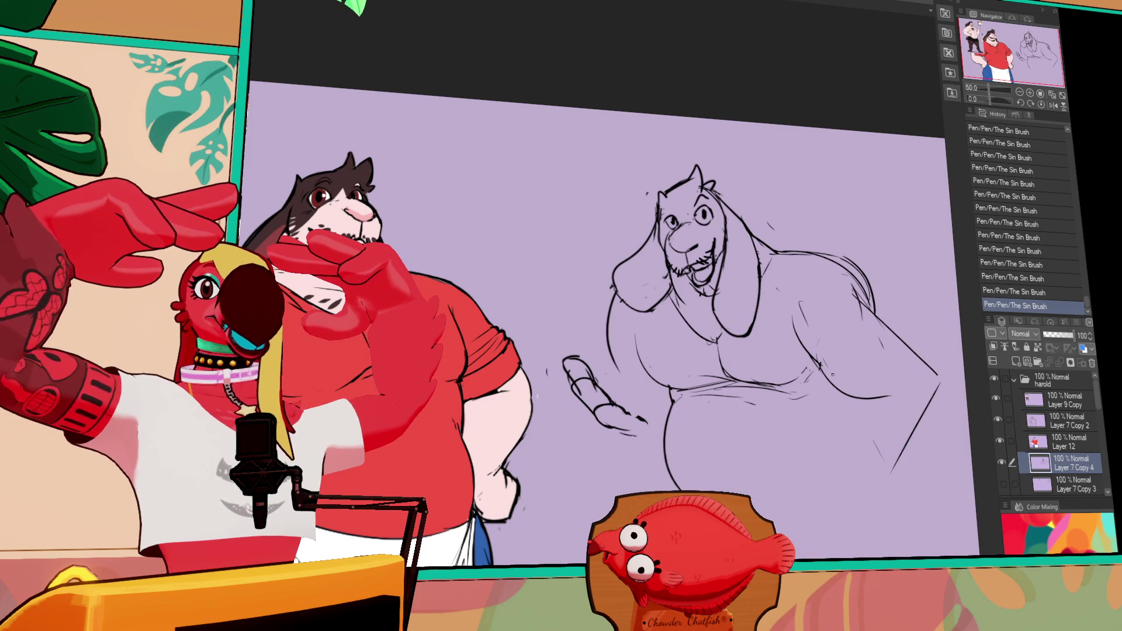
Draw new strokes along the goat's right shoulder and arm edge.
drag(833, 386, 830, 405)
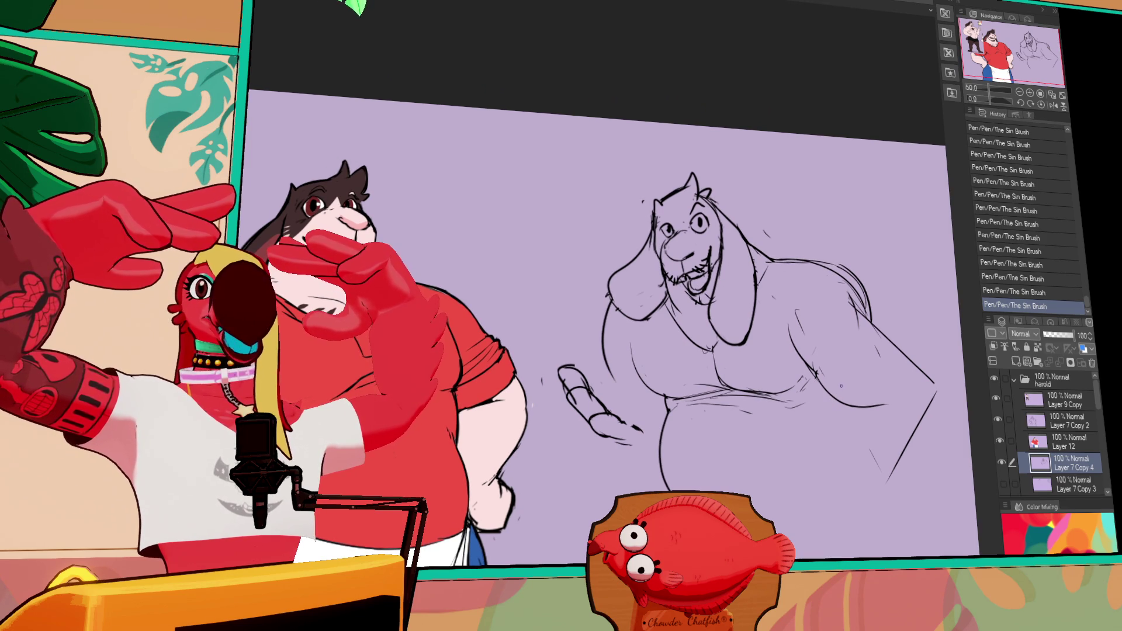
drag(960, 274, 956, 261)
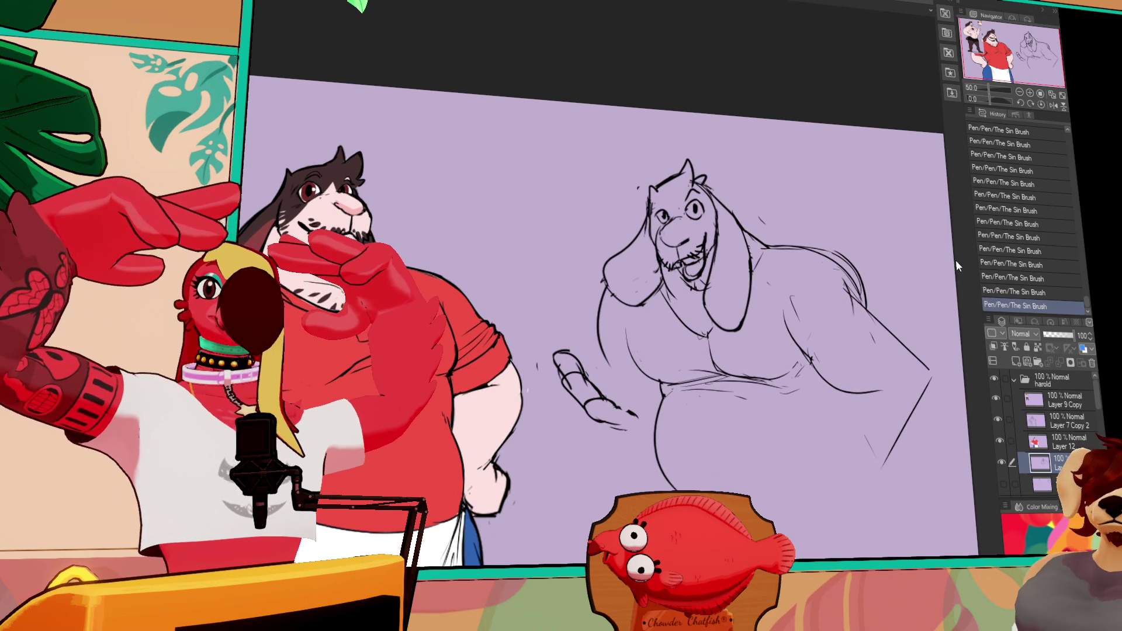
mouse_move(842, 270)
mouse_down()
mouse_move(865, 303)
mouse_move(893, 312)
mouse_move(909, 344)
mouse_move(892, 380)
mouse_up()
drag(871, 315, 898, 375)
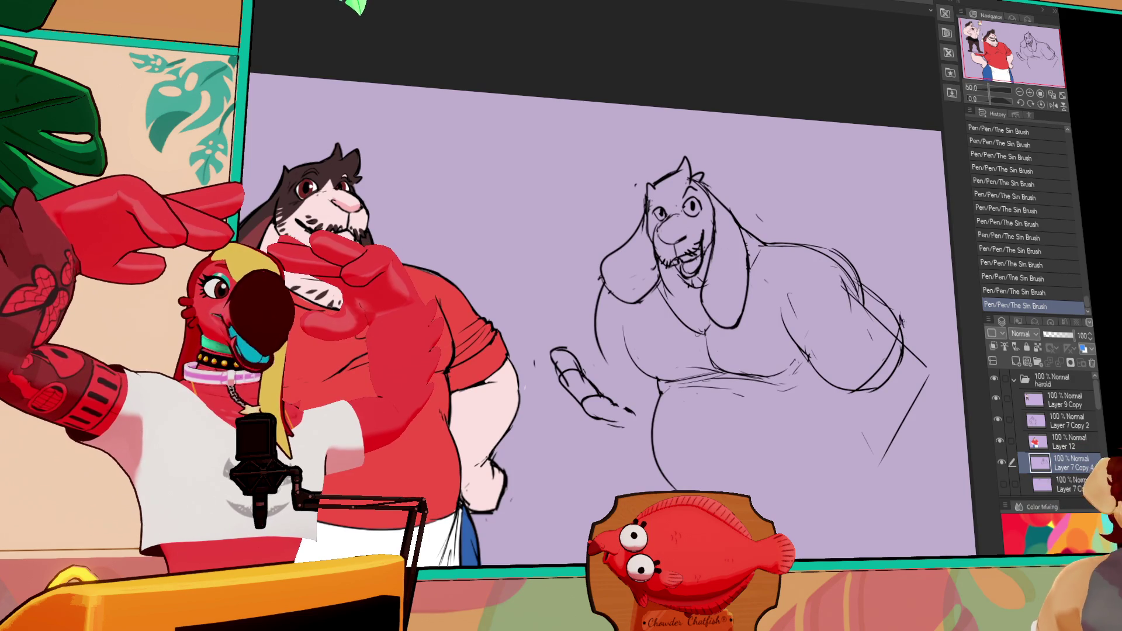
drag(905, 331, 938, 397)
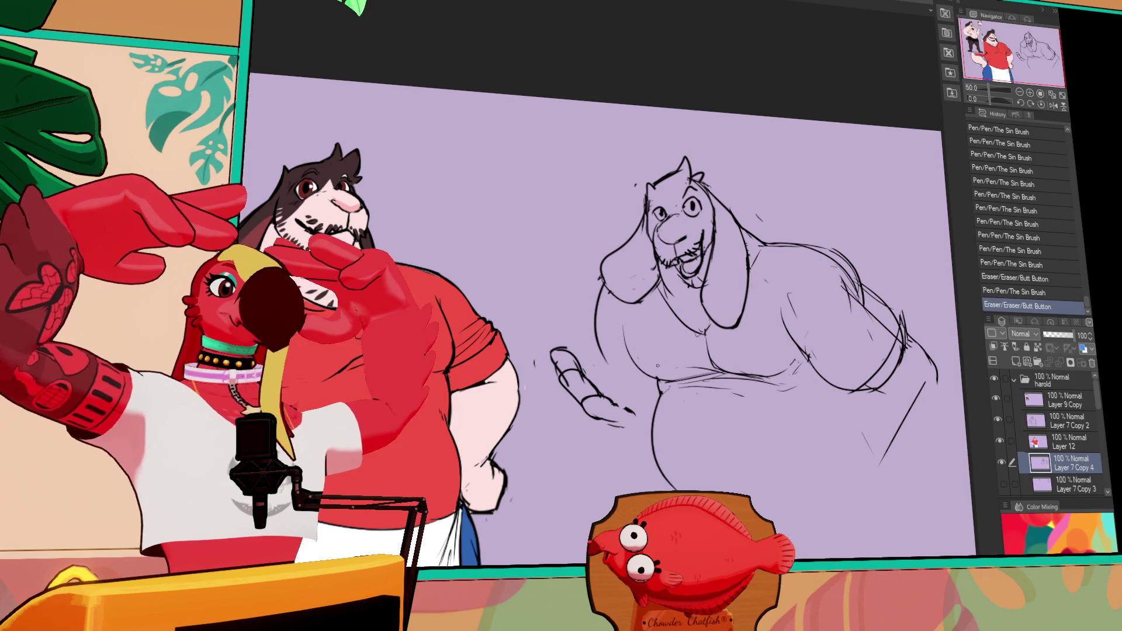
Erase and redraw the goat's lower belly line.
mouse_move(655, 403)
mouse_down()
mouse_move(658, 490)
mouse_move(657, 461)
mouse_move(671, 488)
mouse_up()
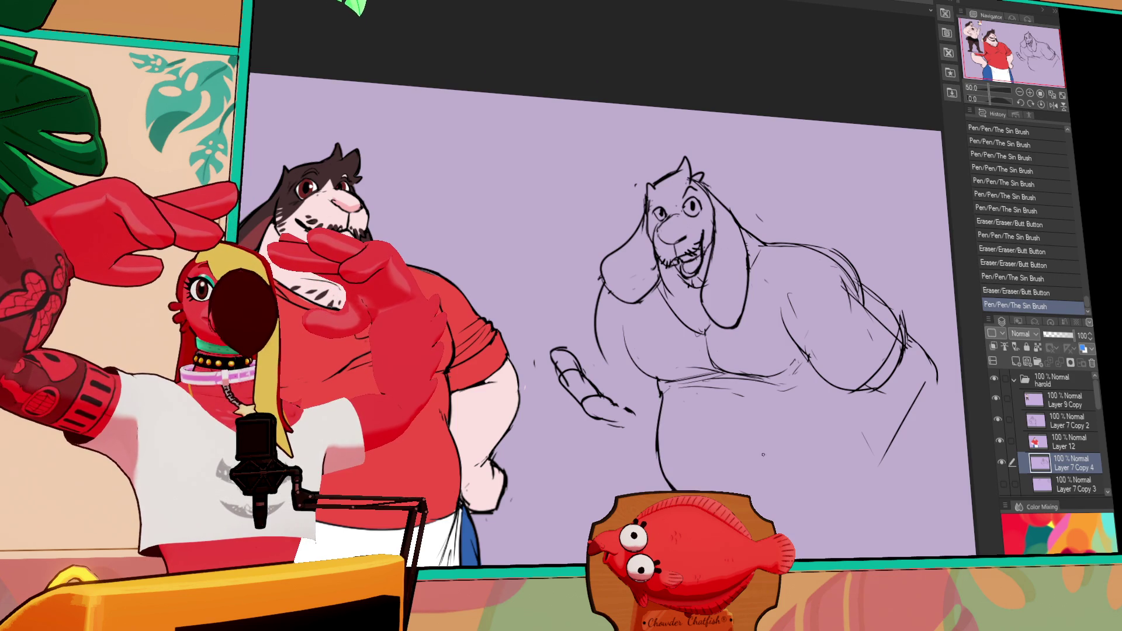
Erase and redraw small lines along the belly bottom and lower body of the goat sketch.
mouse_move(764, 469)
mouse_down()
mouse_move(783, 494)
mouse_move(815, 476)
mouse_up()
mouse_move(842, 439)
mouse_down()
mouse_move(801, 493)
mouse_move(825, 443)
mouse_move(801, 506)
mouse_up()
drag(789, 498, 807, 490)
drag(789, 349, 804, 347)
drag(865, 374, 886, 371)
mouse_move(871, 379)
mouse_down()
mouse_move(890, 380)
mouse_move(872, 368)
mouse_up()
drag(876, 372, 879, 366)
drag(889, 357, 903, 336)
drag(865, 374, 897, 354)
Lasso the goat's right arm, move it into a new position, and deselect.
drag(795, 359, 912, 257)
key(m)
mouse_move(871, 350)
mouse_down()
mouse_move(894, 350)
mouse_move(877, 357)
mouse_move(881, 348)
mouse_up()
key(ctrl+d)
Sketch strokes running down from the right arm to form the leg at lower right.
drag(842, 389, 833, 425)
drag(841, 392, 837, 426)
mouse_move(848, 410)
mouse_down()
mouse_move(842, 432)
mouse_move(859, 444)
mouse_up()
drag(857, 427, 876, 461)
drag(877, 459, 891, 495)
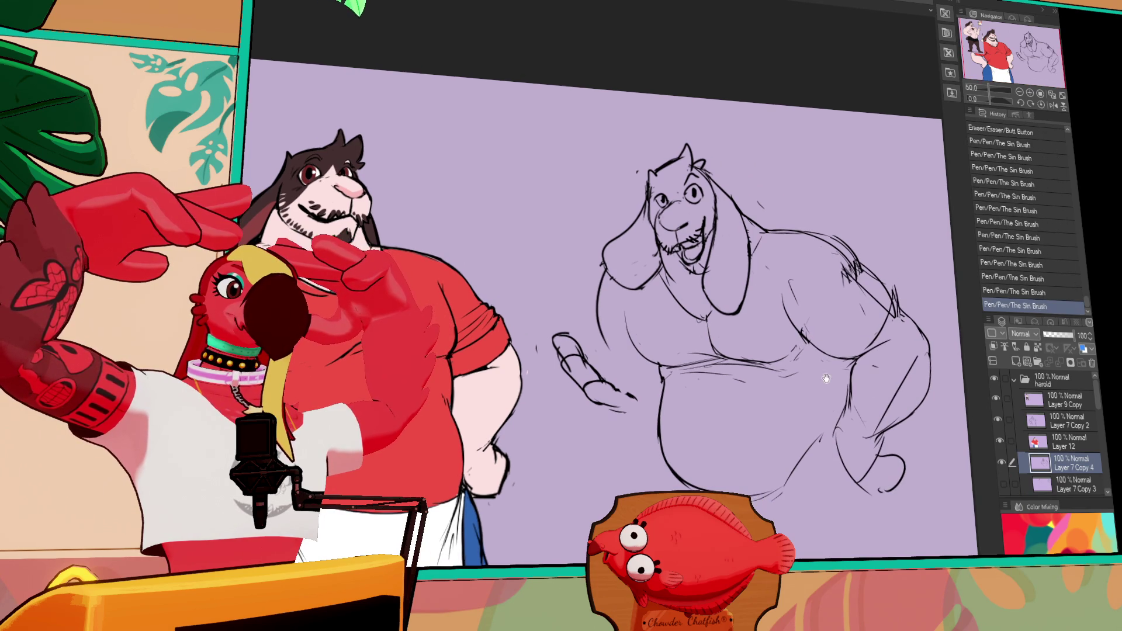
Move the sketched hand left and up, then erase and redraw part of the belly line.
mouse_move(591, 304)
mouse_down()
mouse_move(649, 412)
mouse_move(652, 369)
mouse_move(558, 360)
mouse_up()
key(ctrl+d)
key(e)
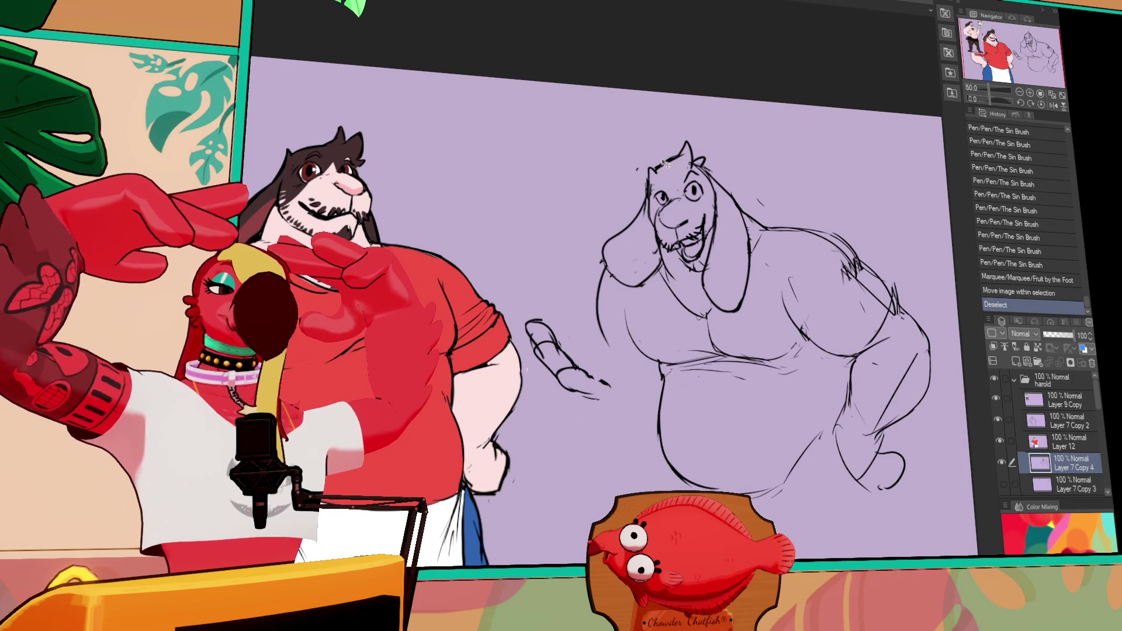
drag(658, 427, 657, 460)
key(p)
mouse_move(658, 409)
mouse_down()
mouse_move(665, 438)
mouse_move(647, 491)
mouse_move(665, 441)
mouse_up()
drag(848, 444, 853, 459)
drag(848, 447, 877, 461)
Lasso around the whole goat figure.
key(e)
key(p)
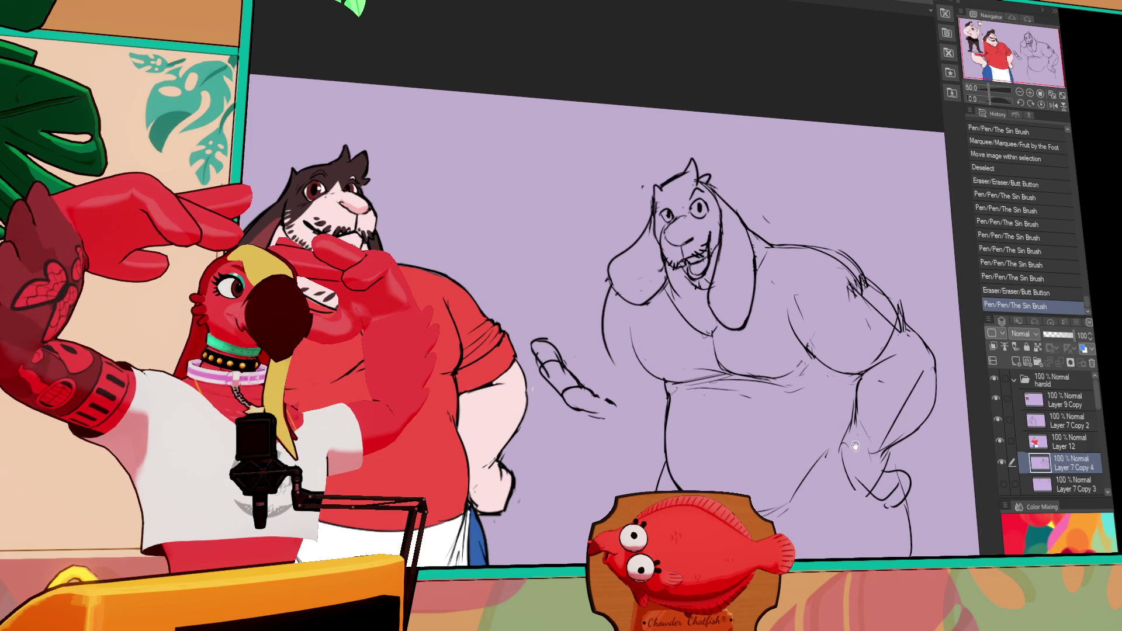
mouse_move(639, 428)
mouse_down()
mouse_move(857, 246)
mouse_move(941, 549)
mouse_up()
click(738, 453)
Shift the lassoed goat sketch slightly, deselect, and erase a stray line near the top.
drag(738, 453, 851, 474)
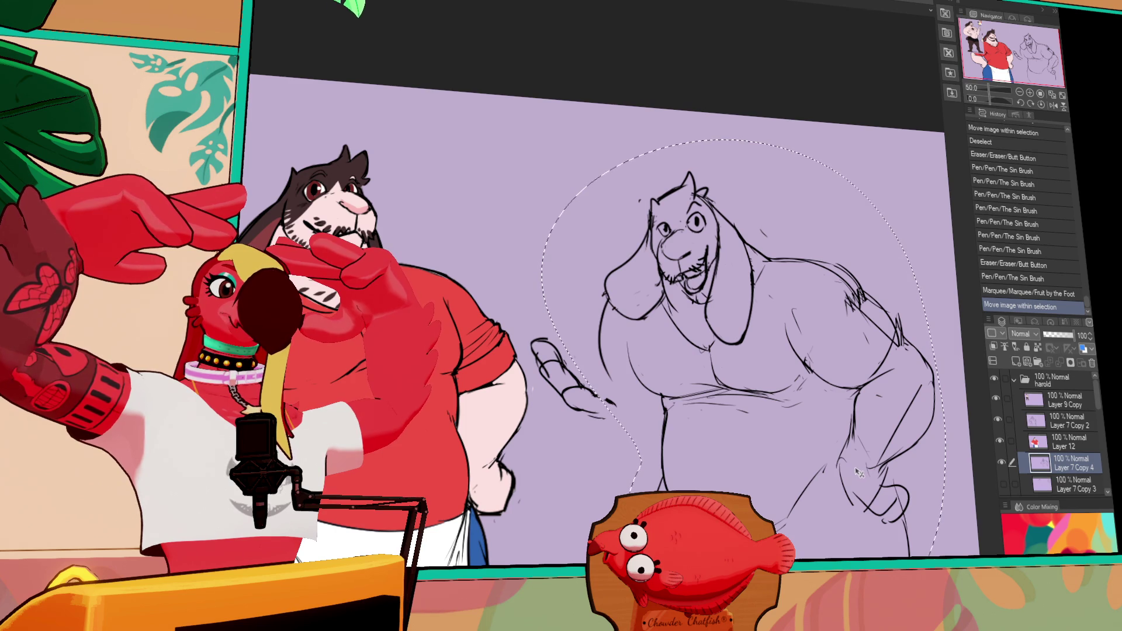
key(ctrl+d)
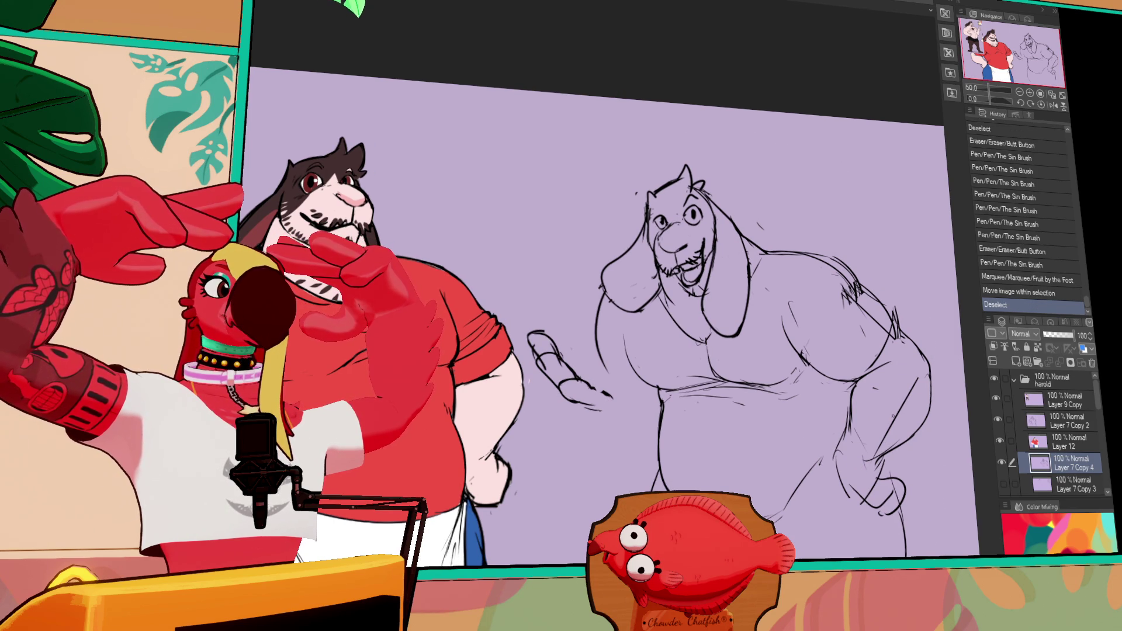
mouse_move(832, 433)
mouse_down()
mouse_move(836, 479)
mouse_move(827, 467)
mouse_up()
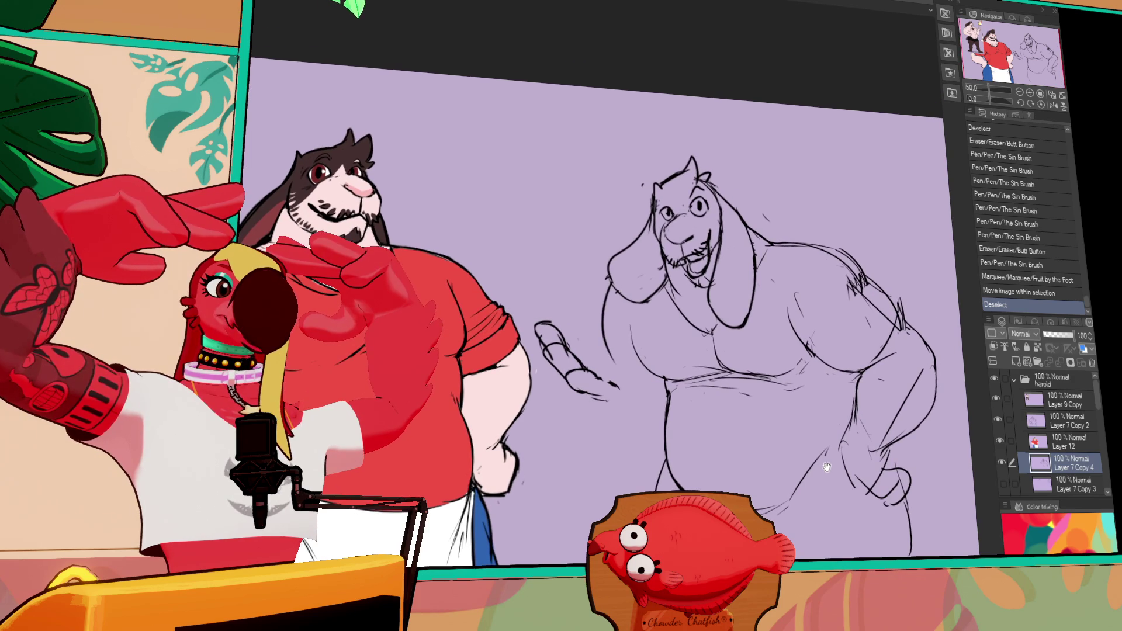
drag(795, 330, 800, 325)
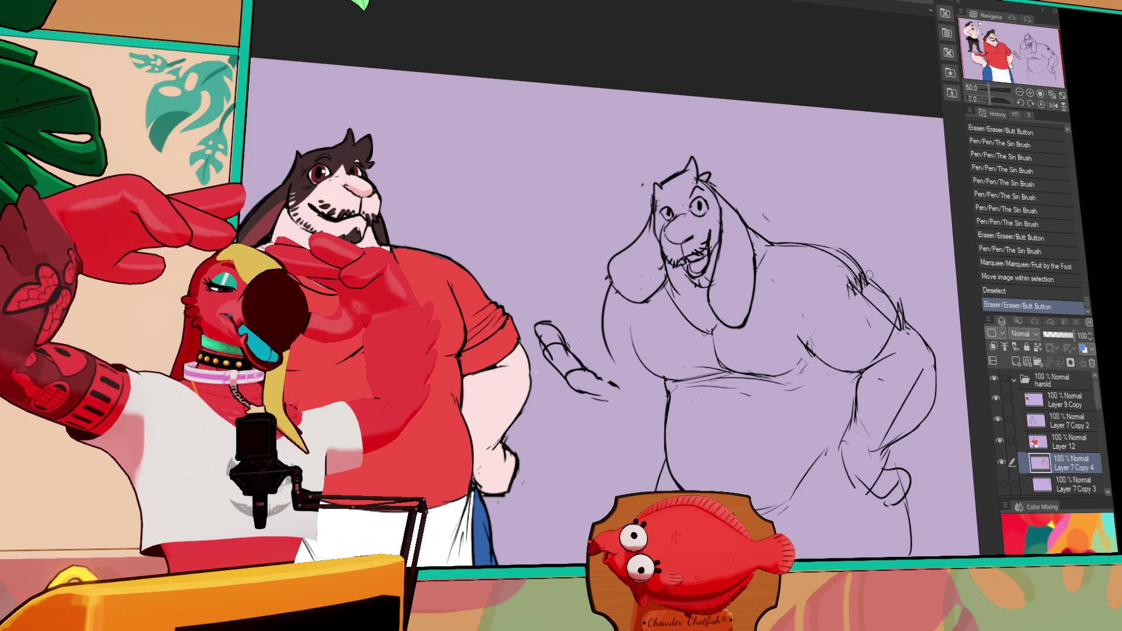
Erase the hatching near the goat sketch's right shoulder.
drag(620, 362, 623, 364)
drag(601, 314, 644, 378)
drag(602, 319, 608, 325)
drag(672, 383, 686, 386)
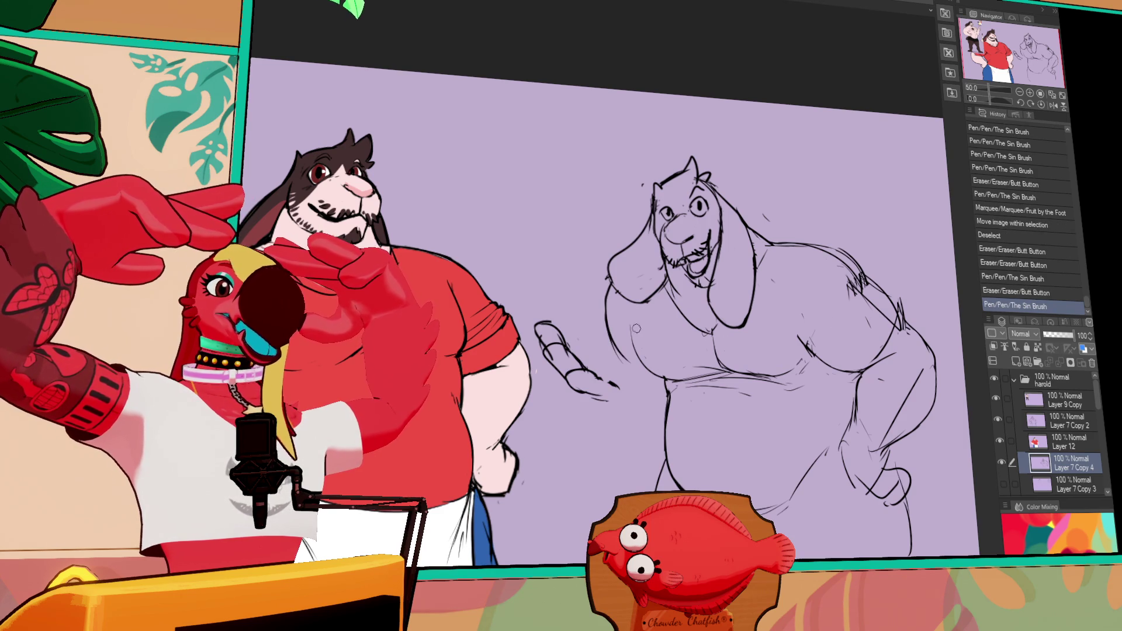
drag(871, 319, 893, 332)
mouse_move(841, 279)
mouse_down()
mouse_move(852, 292)
mouse_move(842, 301)
mouse_up()
mouse_move(761, 277)
mouse_down()
mouse_move(783, 304)
mouse_move(801, 366)
mouse_up()
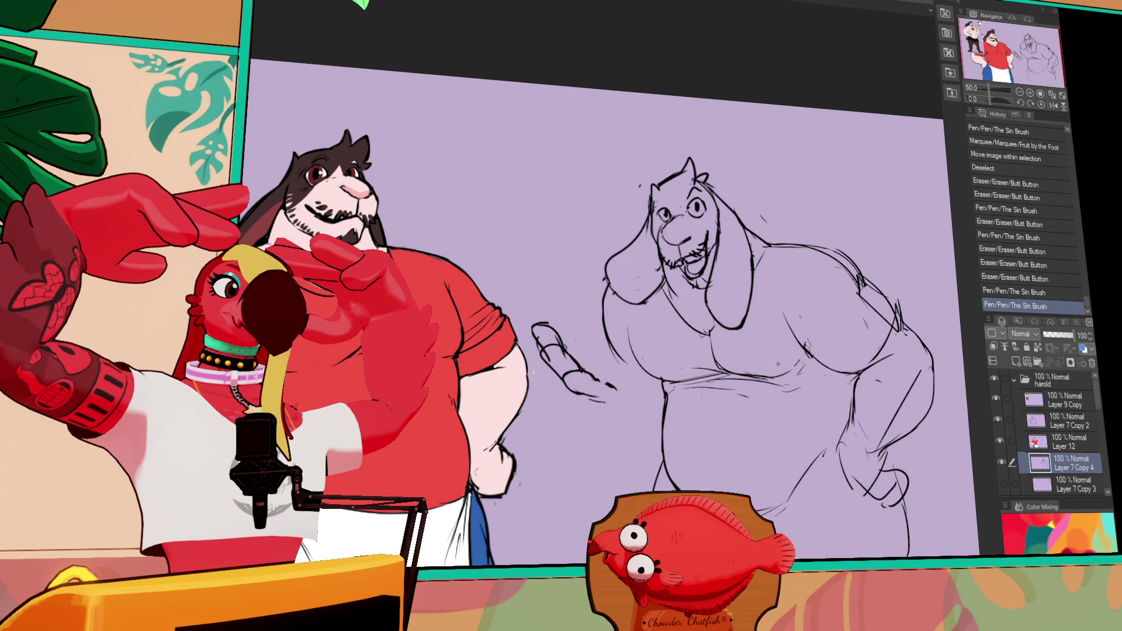
Rework the outstretched hand's lines, undoing the last unwanted strokes.
drag(589, 379, 620, 392)
drag(754, 343, 757, 333)
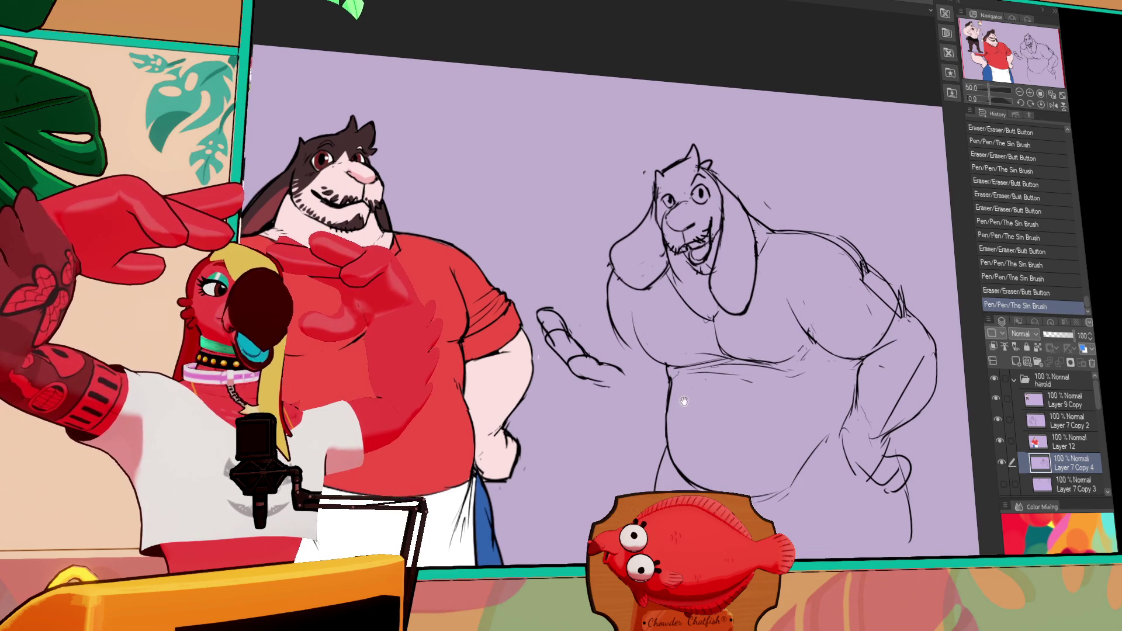
drag(681, 410, 693, 402)
mouse_move(602, 340)
mouse_down()
mouse_move(660, 391)
mouse_move(640, 393)
mouse_move(658, 390)
mouse_up()
key(ctrl+z)
key(ctrl+z)
key(ctrl+z)
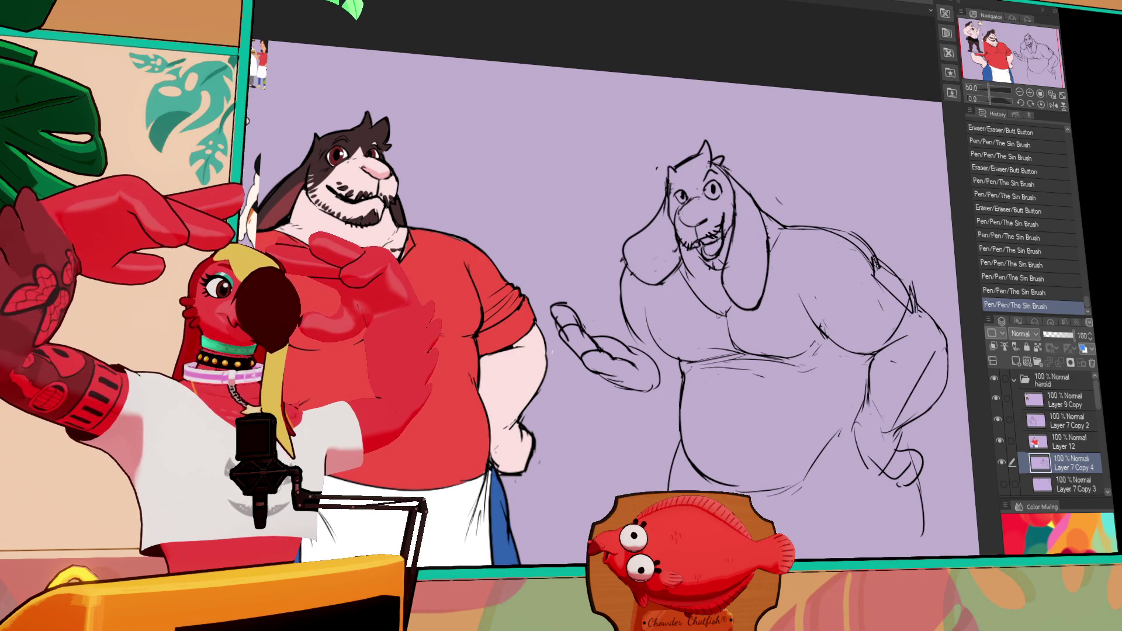
Lasso the hand, rotate and move it with Scale/Rotate, apply, and deselect.
mouse_move(556, 350)
mouse_down()
mouse_move(548, 277)
mouse_move(625, 325)
mouse_move(649, 406)
mouse_move(576, 404)
mouse_up()
click(612, 437)
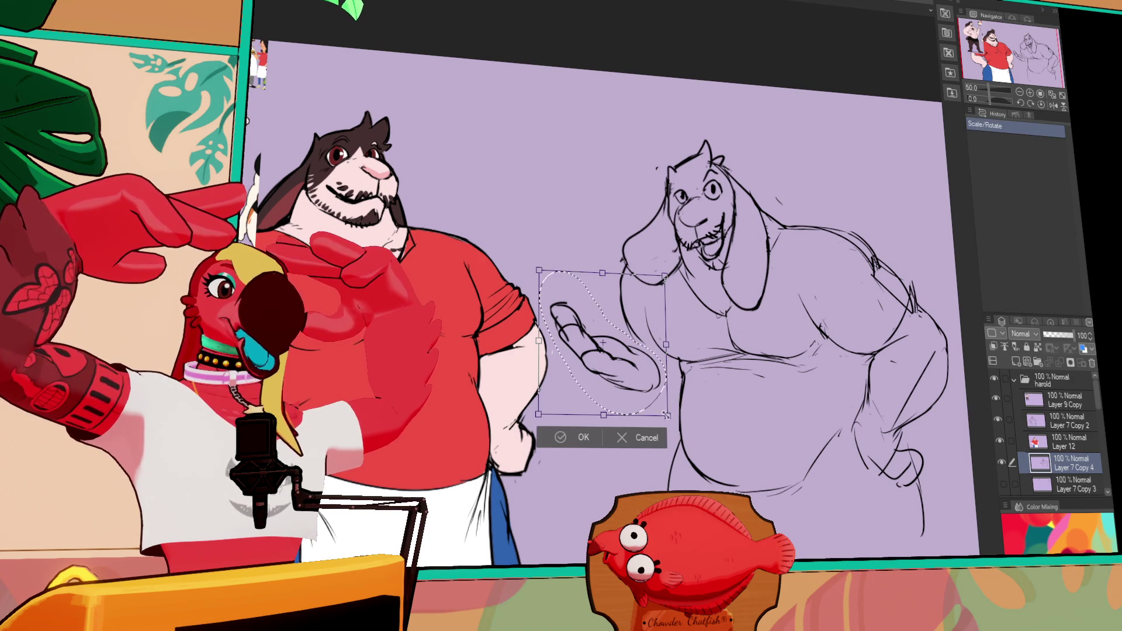
drag(655, 385, 657, 371)
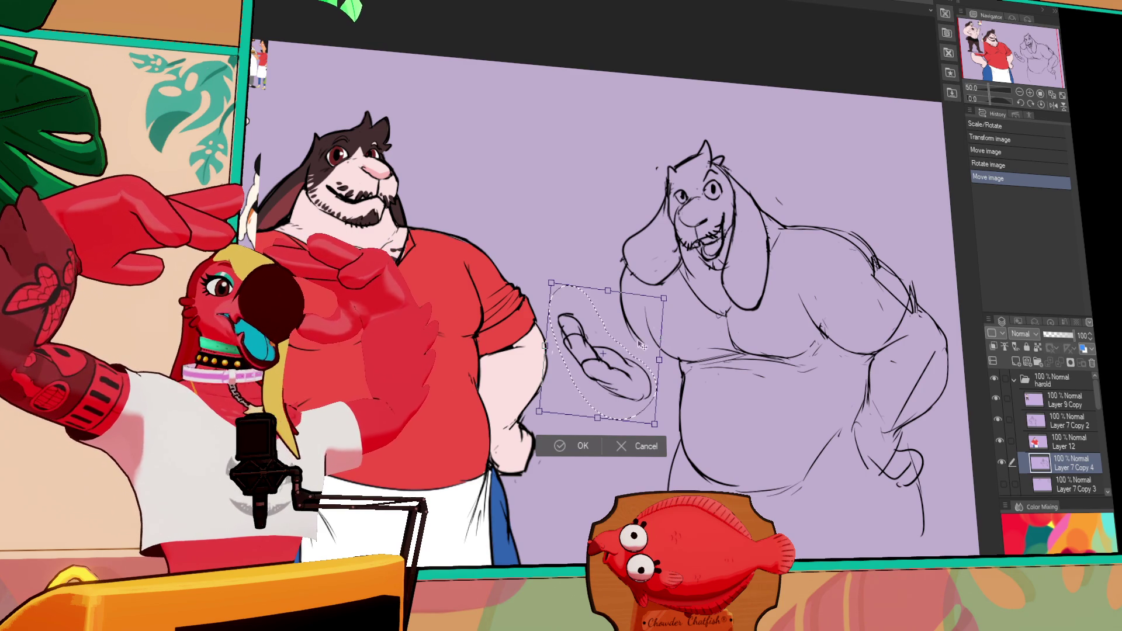
mouse_move(690, 395)
mouse_down()
mouse_move(681, 364)
mouse_move(653, 406)
mouse_up()
key(Return)
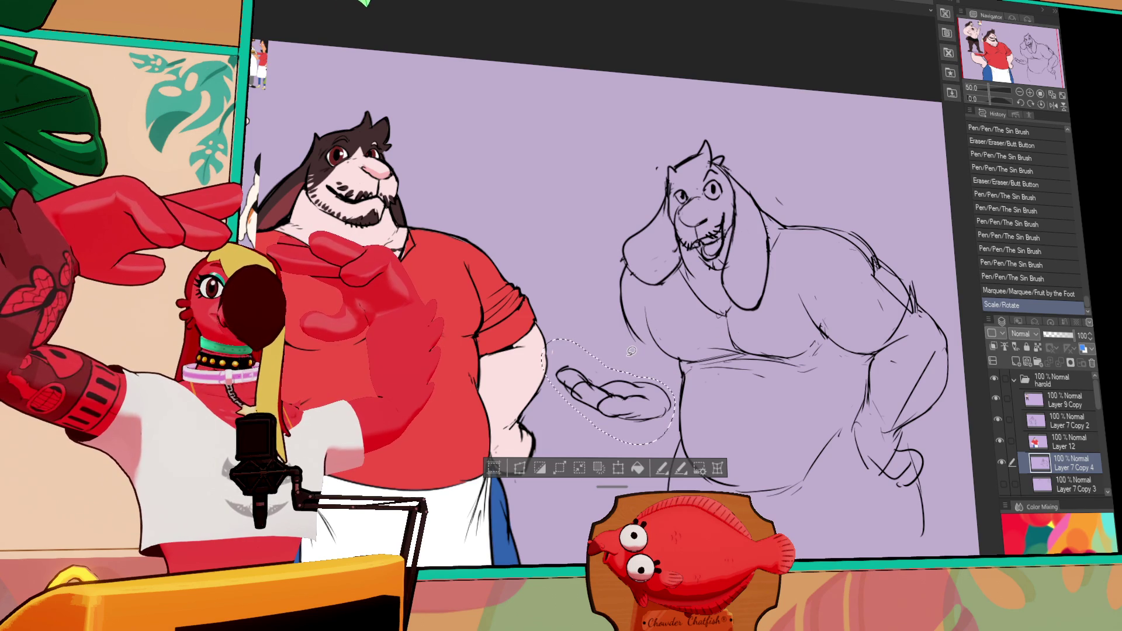
key(ctrl+d)
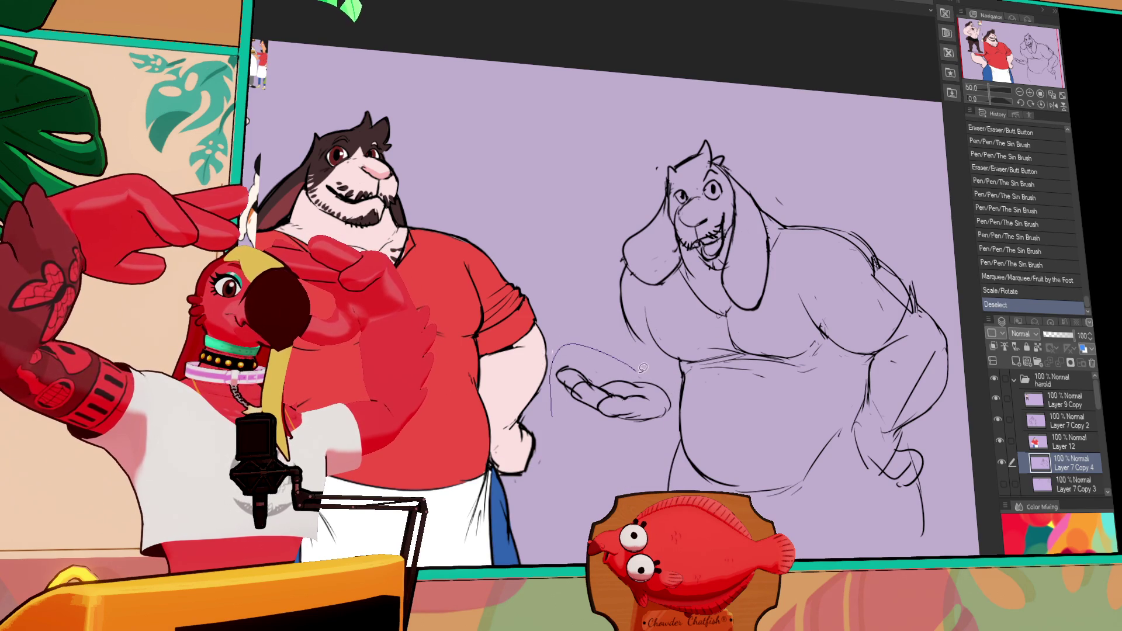
Reselect the hand and shift its selection up-left, then deselect.
mouse_move(676, 415)
mouse_down()
mouse_move(555, 427)
mouse_move(570, 398)
mouse_up()
click(601, 475)
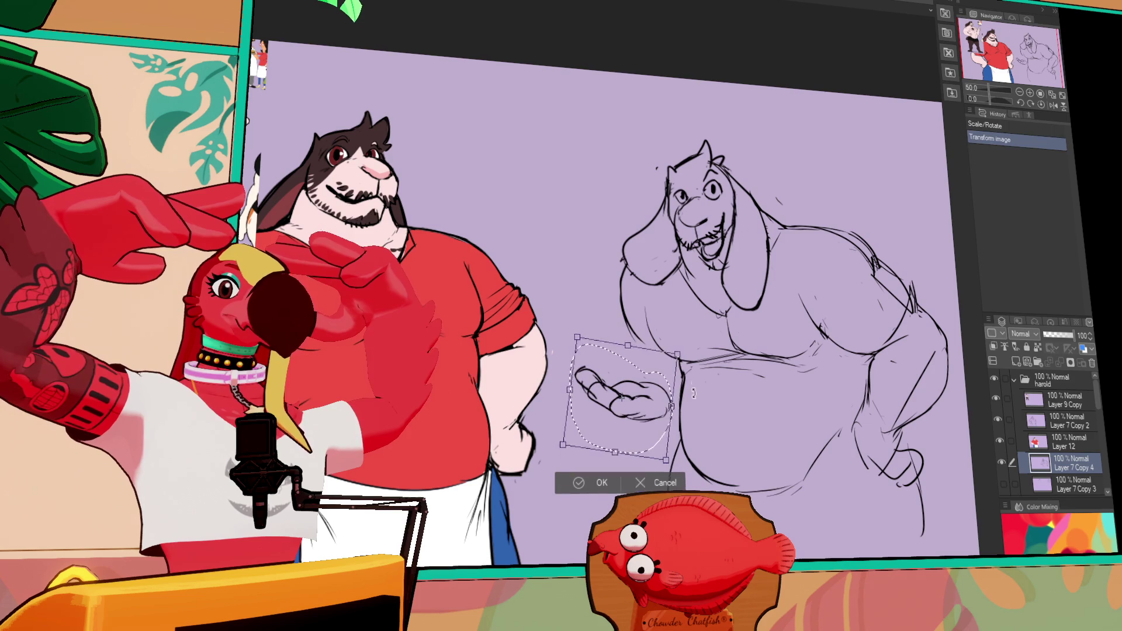
click(601, 475)
drag(647, 439, 635, 423)
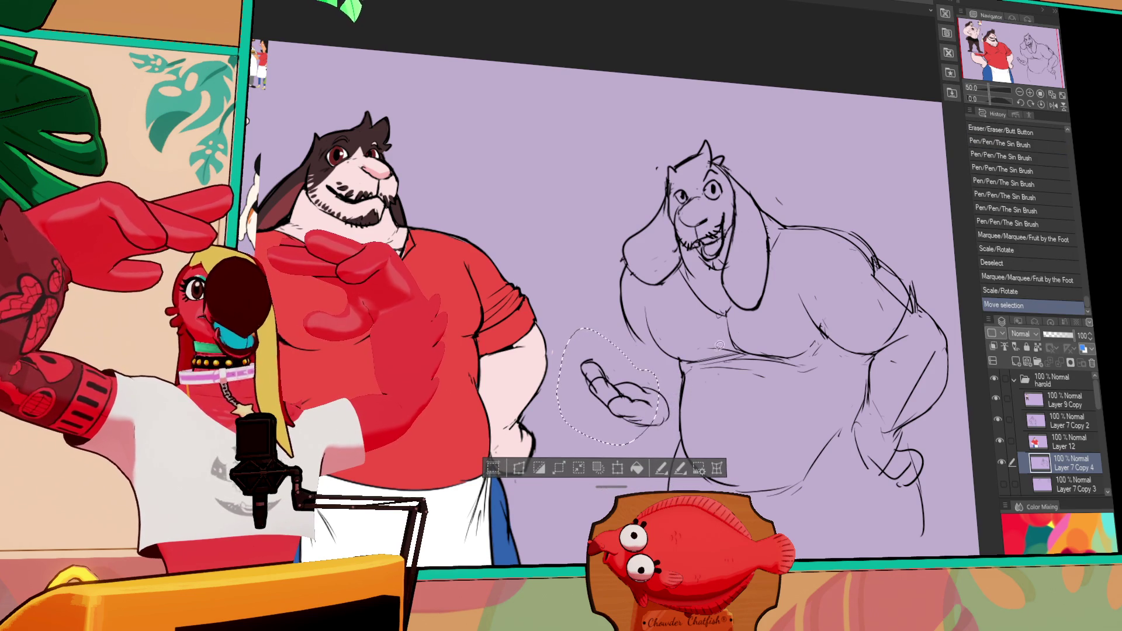
key(ctrl+d)
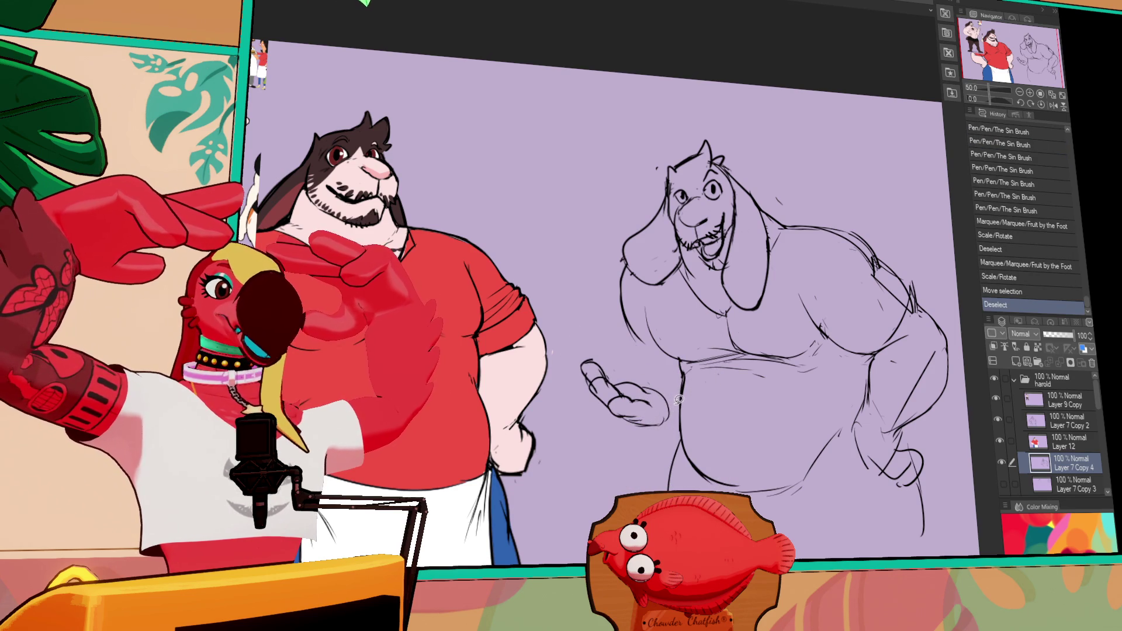
Rotate the hand again with Ctrl+T, raising it into the palm-up pose, and apply.
mouse_move(645, 441)
mouse_down()
mouse_move(613, 396)
mouse_move(637, 412)
mouse_move(611, 360)
mouse_up()
key(ctrl+t)
mouse_move(636, 401)
mouse_down()
mouse_move(621, 403)
mouse_move(629, 409)
mouse_up()
key(Return)
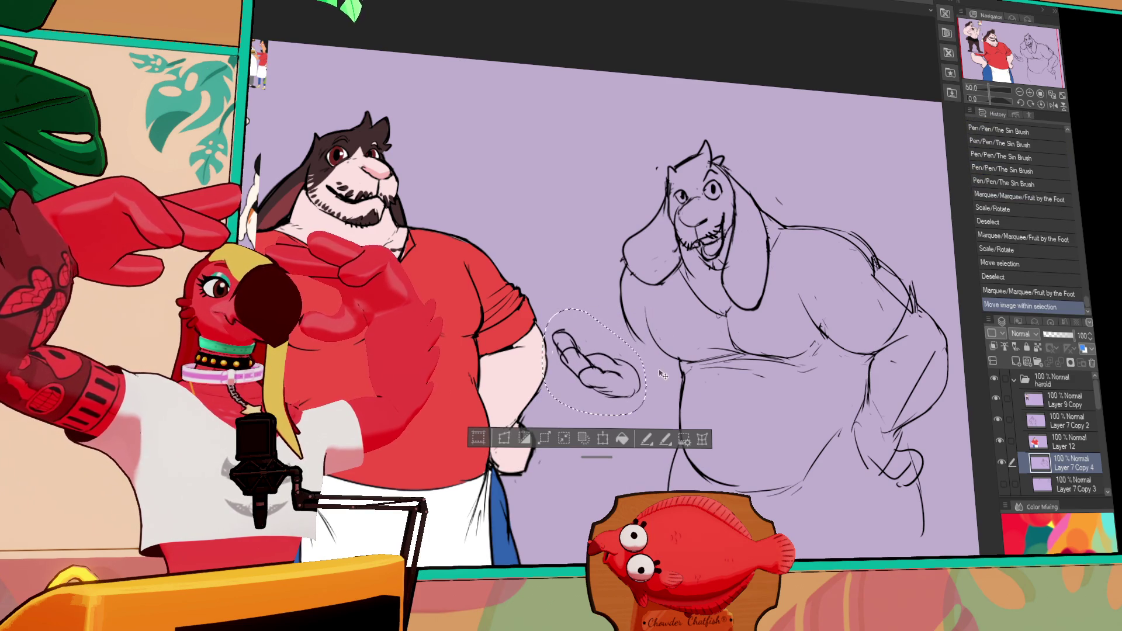
key(ctrl+d)
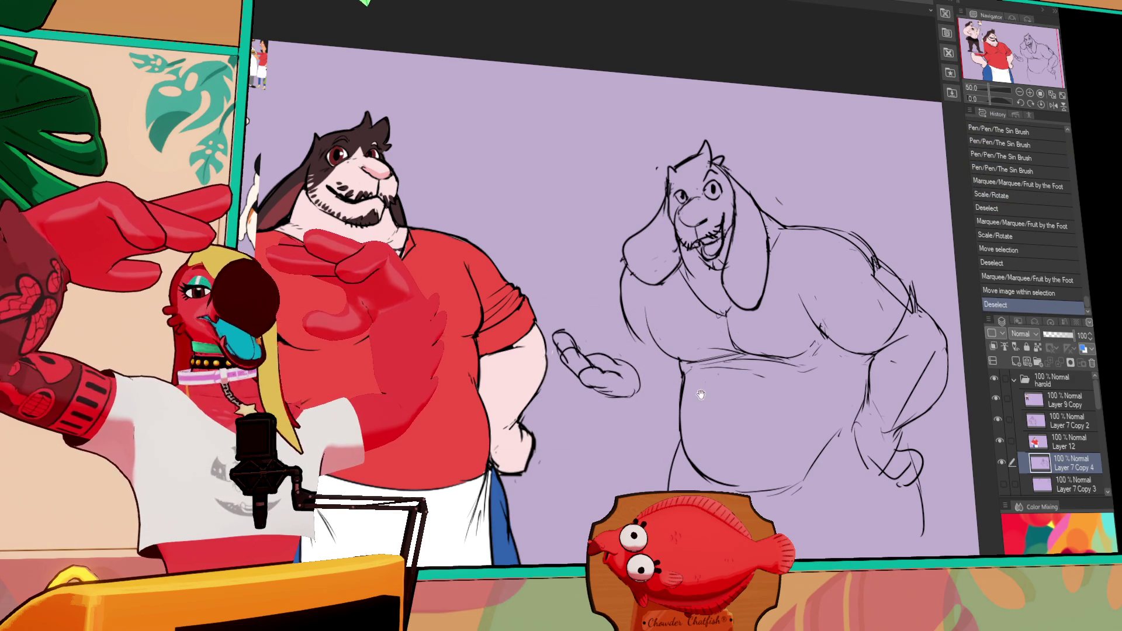
drag(741, 344, 730, 339)
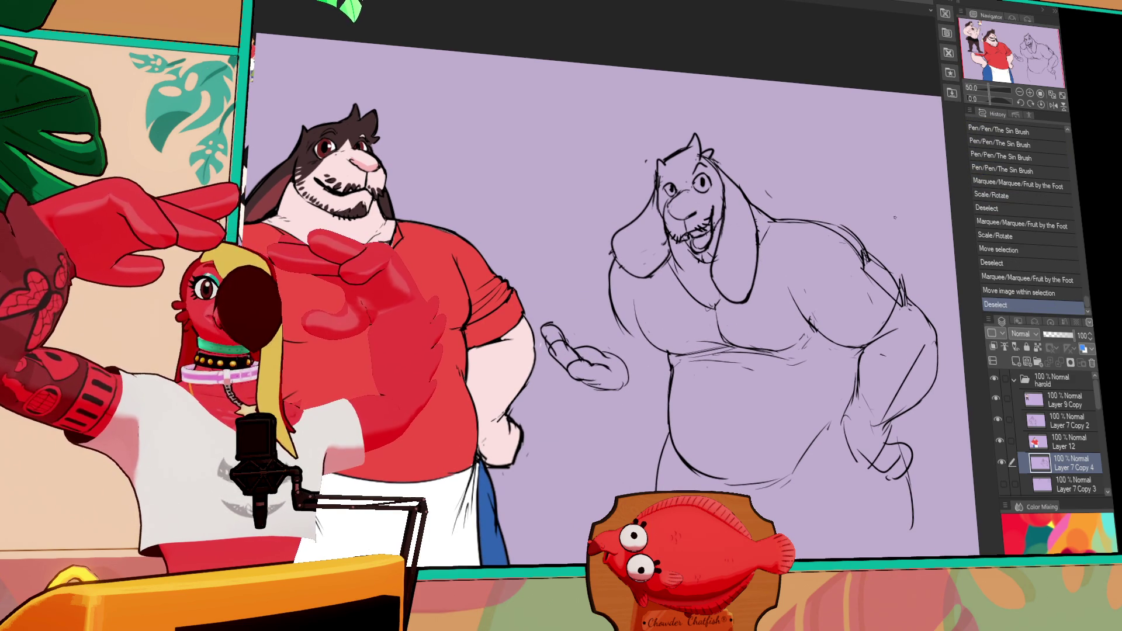
Draw a curved forearm line under the hand, retrying until it fits.
drag(599, 392, 608, 456)
key(ctrl+z)
drag(596, 397, 637, 453)
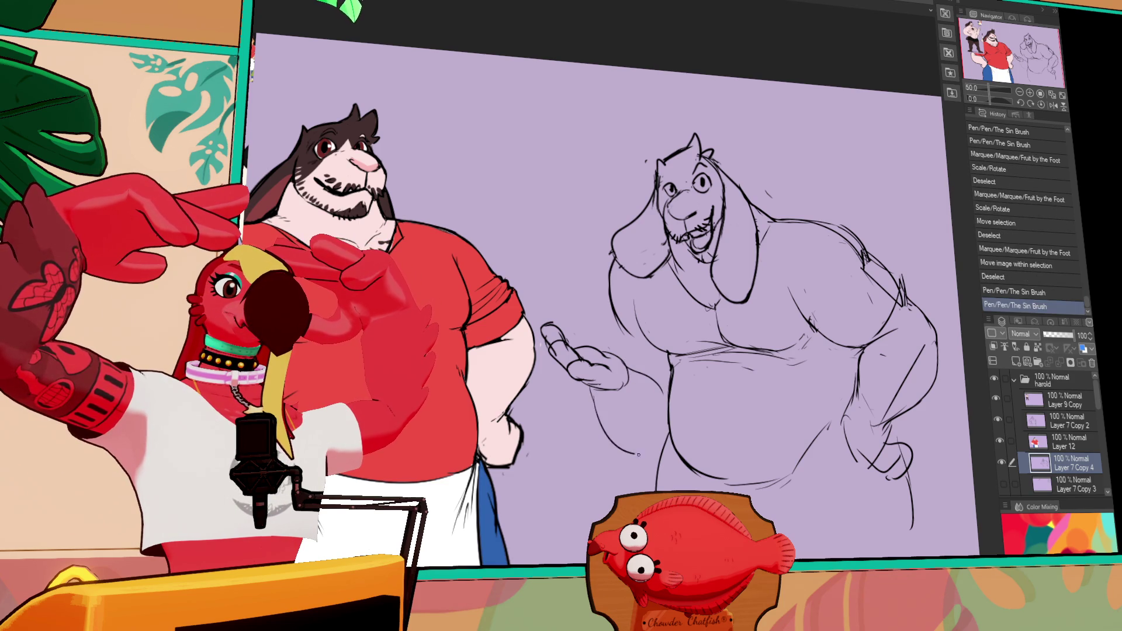
key(ctrl+z)
drag(597, 386, 633, 449)
Touch up the lines around the hand, arm and lower-left belly.
drag(628, 374, 666, 388)
click(651, 415)
drag(617, 317, 619, 338)
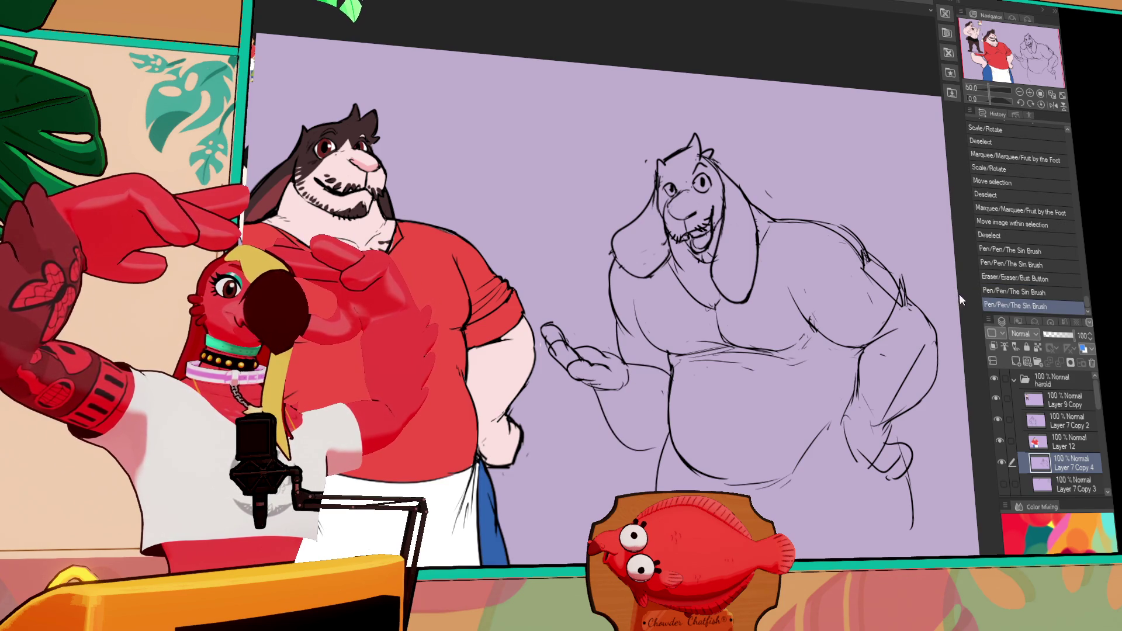
mouse_move(594, 418)
mouse_down()
mouse_move(657, 450)
mouse_move(602, 418)
mouse_up()
drag(602, 413, 622, 438)
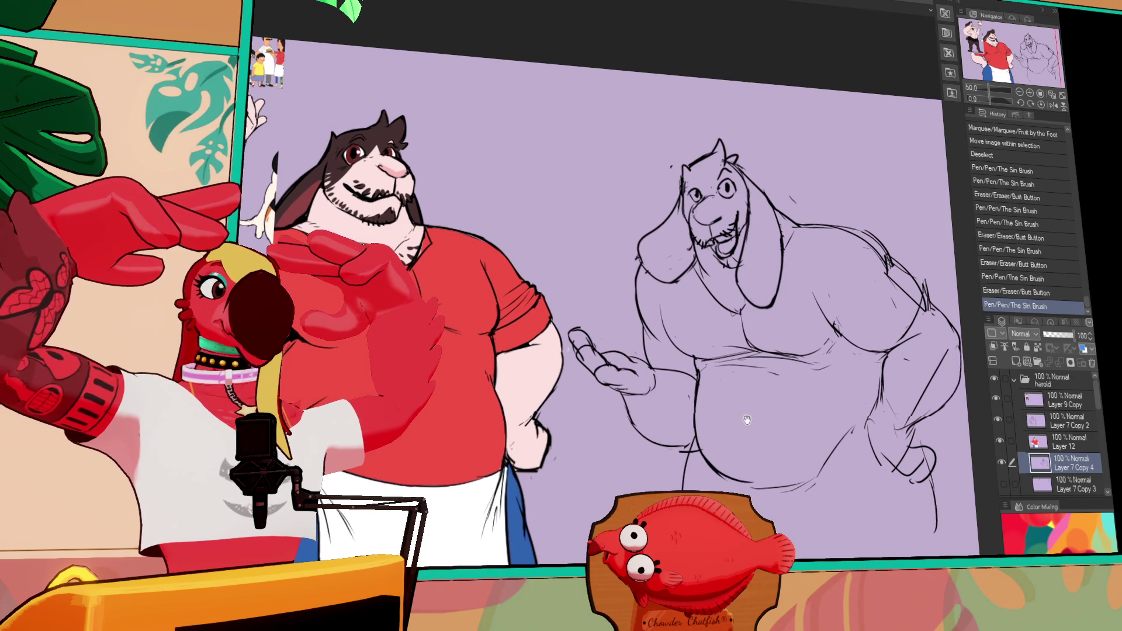
drag(650, 325, 646, 373)
key(ctrl+z)
key(ctrl+y)
Try several belly-bottom strokes, undoing and restoring attempts.
drag(842, 386, 819, 359)
drag(760, 450, 840, 439)
key(ctrl+z)
key(ctrl+z)
key(ctrl+y)
mouse_move(731, 453)
mouse_down()
mouse_move(727, 438)
mouse_move(816, 431)
mouse_up()
key(ctrl+z)
key(ctrl+z)
drag(710, 437, 808, 431)
key(ctrl+z)
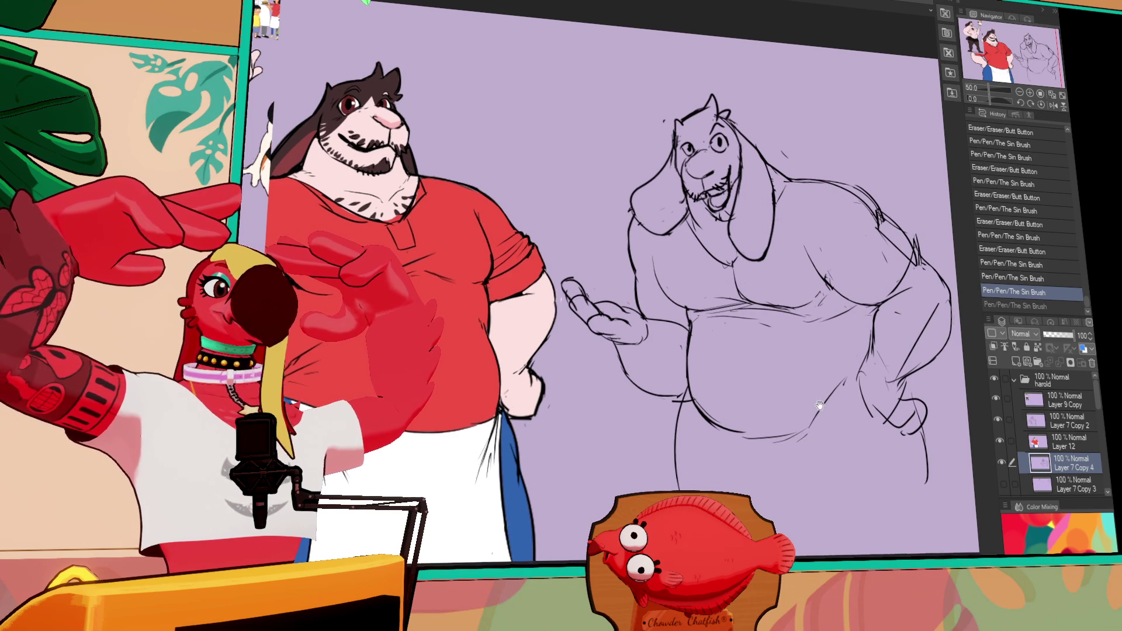
Settle the belly-bottom line with repeated erase-and-redraw strokes.
mouse_move(801, 435)
mouse_down()
mouse_move(719, 425)
mouse_move(733, 432)
mouse_up()
key(ctrl+z)
key(ctrl+z)
drag(824, 422, 736, 434)
drag(809, 440, 719, 453)
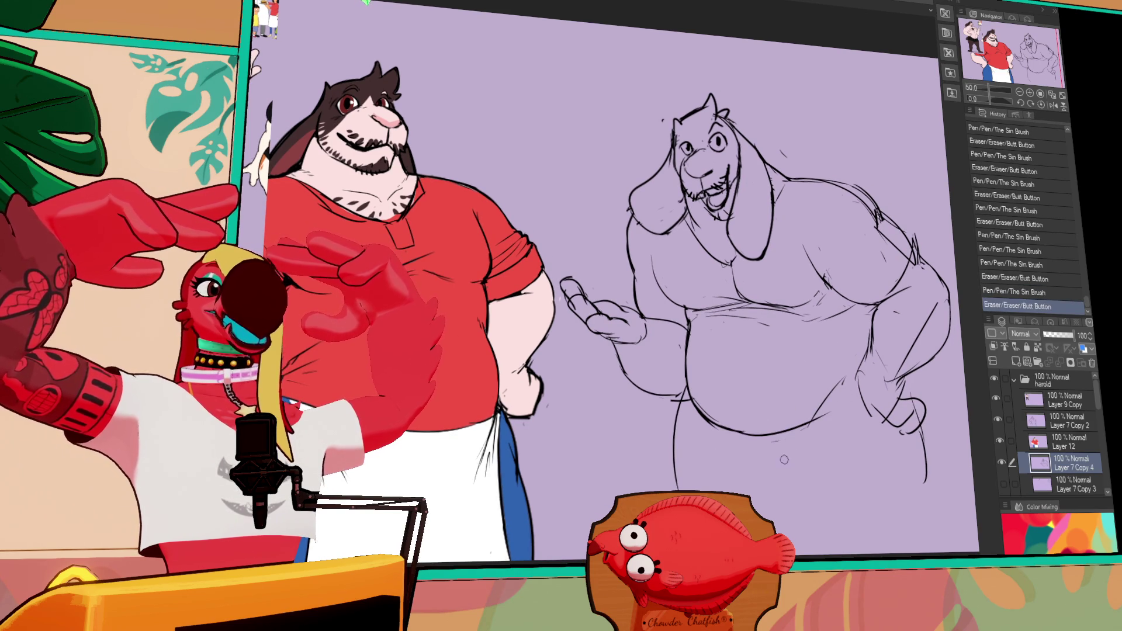
drag(777, 419, 713, 435)
drag(824, 412, 731, 432)
mouse_move(824, 414)
mouse_down()
mouse_move(737, 431)
mouse_move(841, 382)
mouse_move(807, 409)
mouse_up()
Redraw the shoulder contour and the lines near the arm and chest.
drag(818, 403, 766, 418)
mouse_move(878, 204)
mouse_down()
mouse_move(829, 267)
mouse_move(817, 258)
mouse_up()
drag(745, 212, 839, 245)
drag(872, 305, 862, 298)
drag(854, 281, 865, 304)
drag(754, 275, 759, 292)
drag(748, 286, 772, 321)
key(ctrl+z)
drag(818, 292, 853, 309)
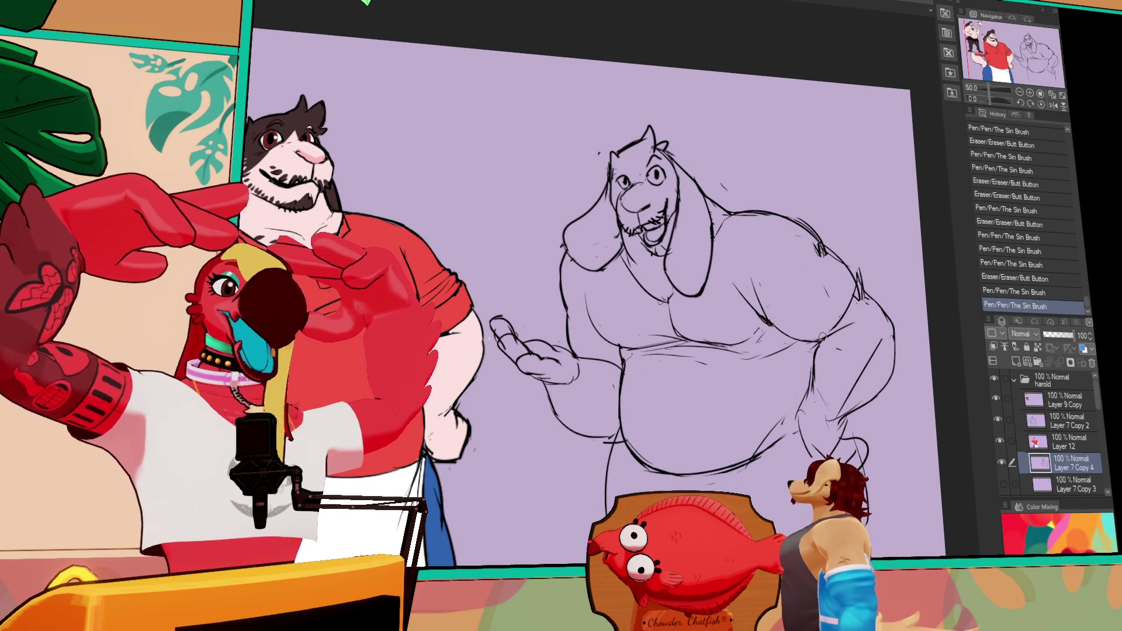
drag(818, 357, 808, 374)
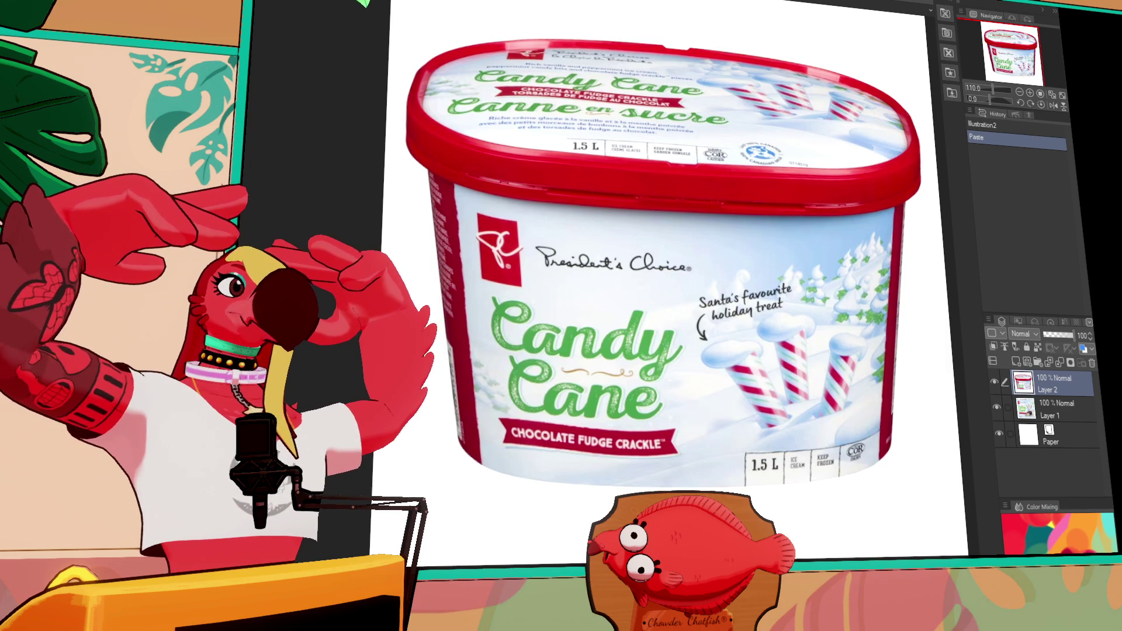
Cycle through the ice-cream tubs and october2025pinups canvases back to the harold illustration.
key(ctrl+Tab)
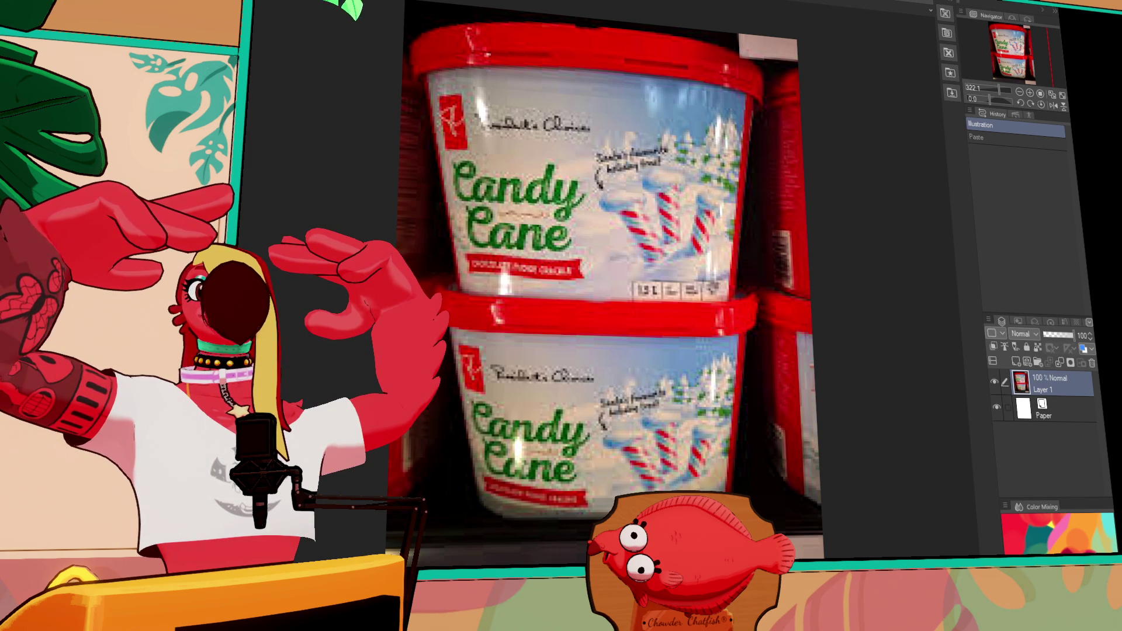
drag(342, 37, 276, 27)
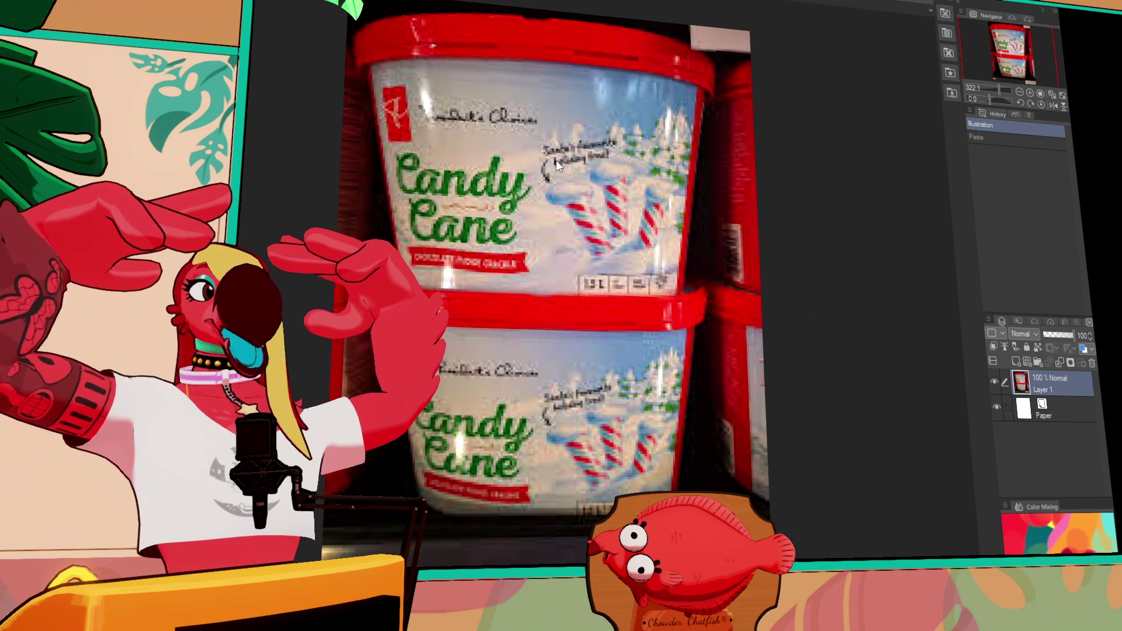
key(ctrl+Tab)
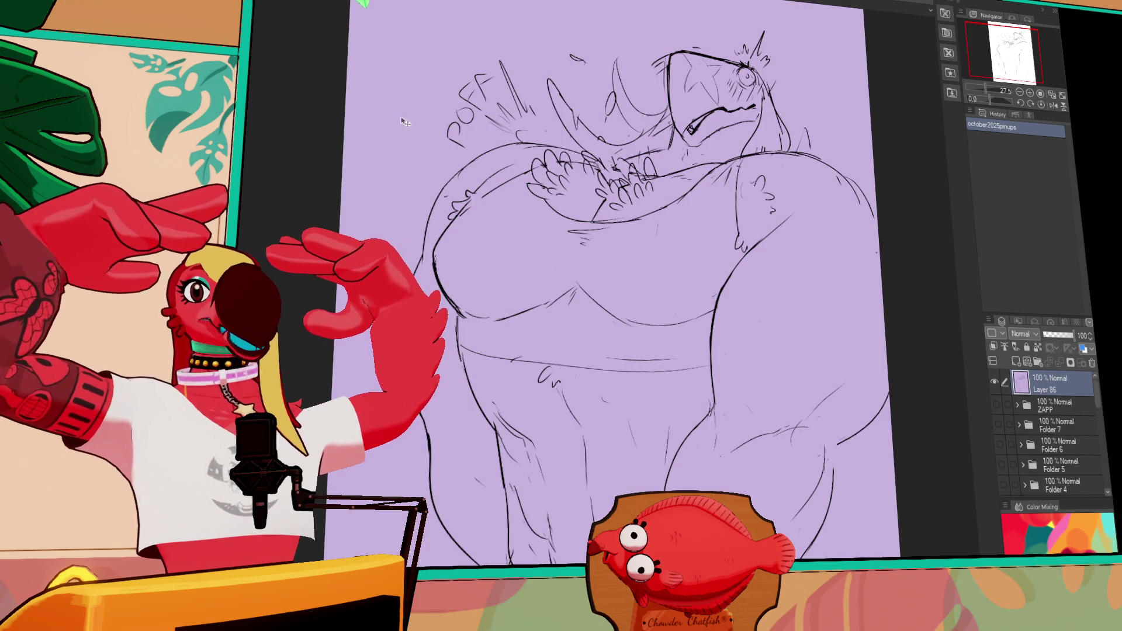
key(ctrl+Tab)
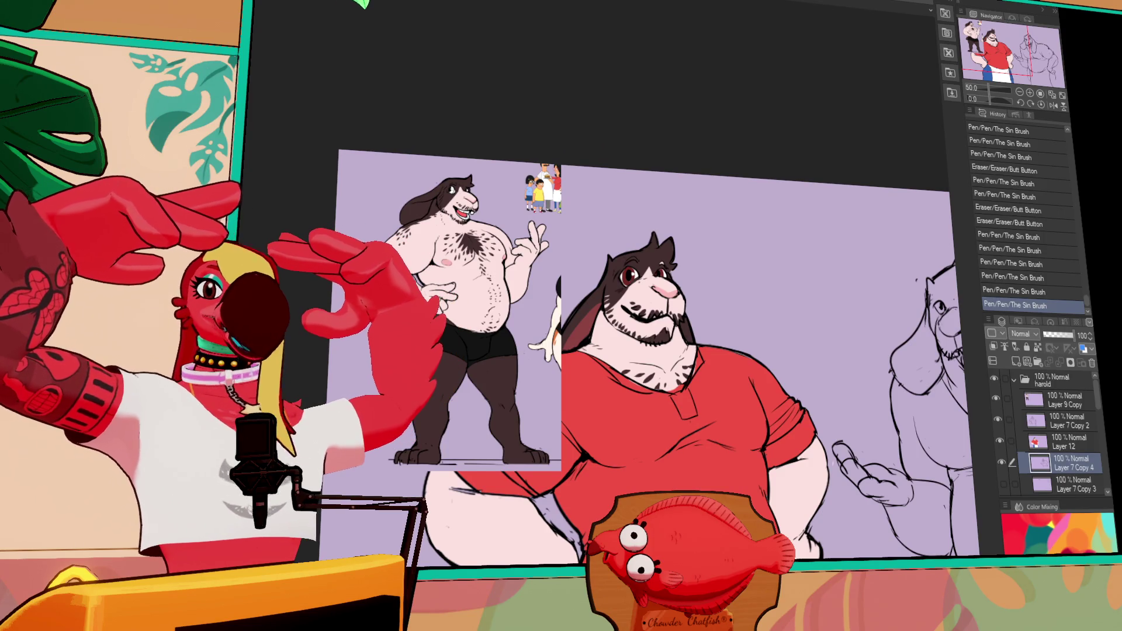
Center the goat sketch and touch up its left edge and mouth.
mouse_move(839, 437)
mouse_down()
mouse_move(658, 388)
mouse_move(654, 311)
mouse_move(658, 339)
mouse_up()
mouse_move(655, 298)
mouse_down()
mouse_move(658, 348)
mouse_move(661, 339)
mouse_up()
drag(731, 270, 737, 277)
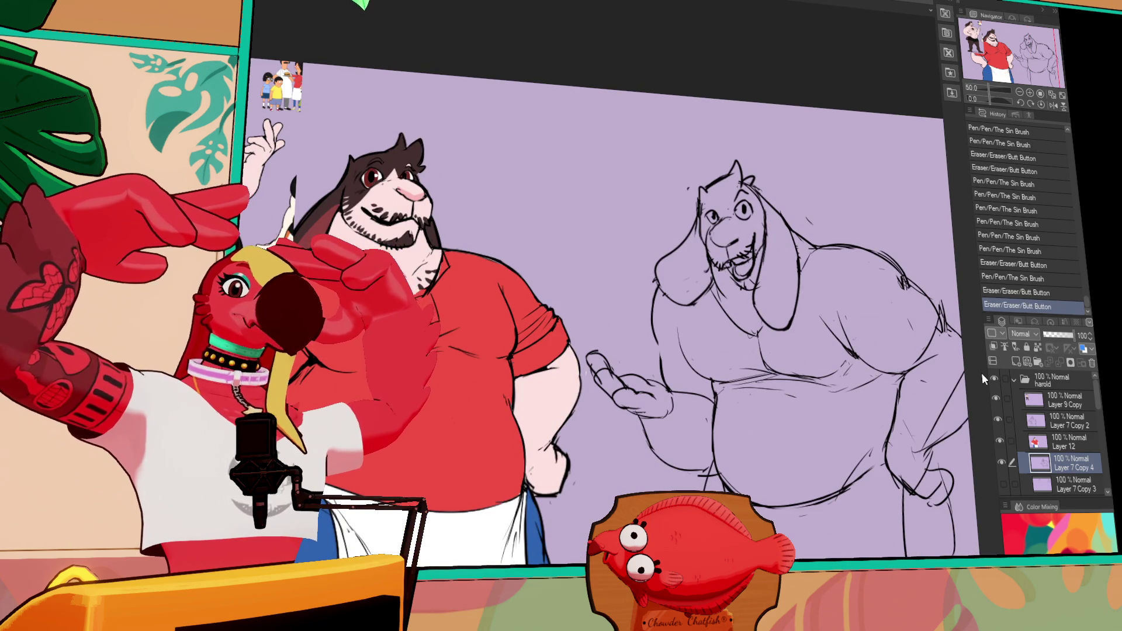
drag(847, 485, 842, 468)
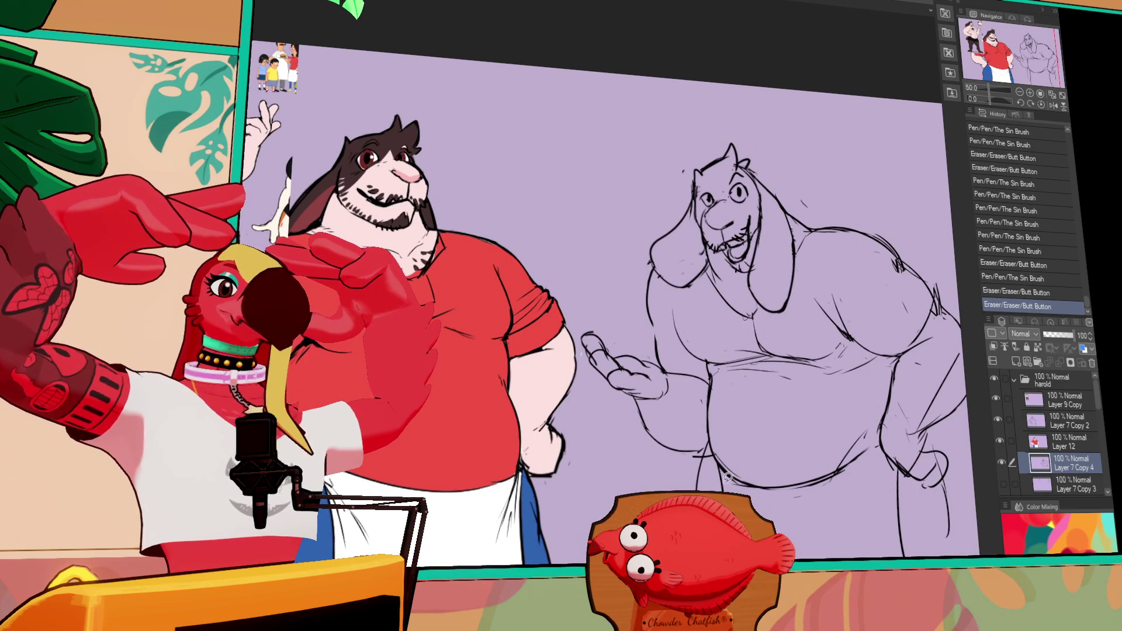
drag(728, 476, 664, 429)
Lasso the goat's belly and legs, nudge them slightly, and deselect.
mouse_move(897, 419)
mouse_down()
mouse_move(845, 424)
mouse_move(789, 351)
mouse_move(716, 380)
mouse_up()
drag(771, 444, 780, 453)
key(ctrl+d)
scroll(608, 286, up, 1)
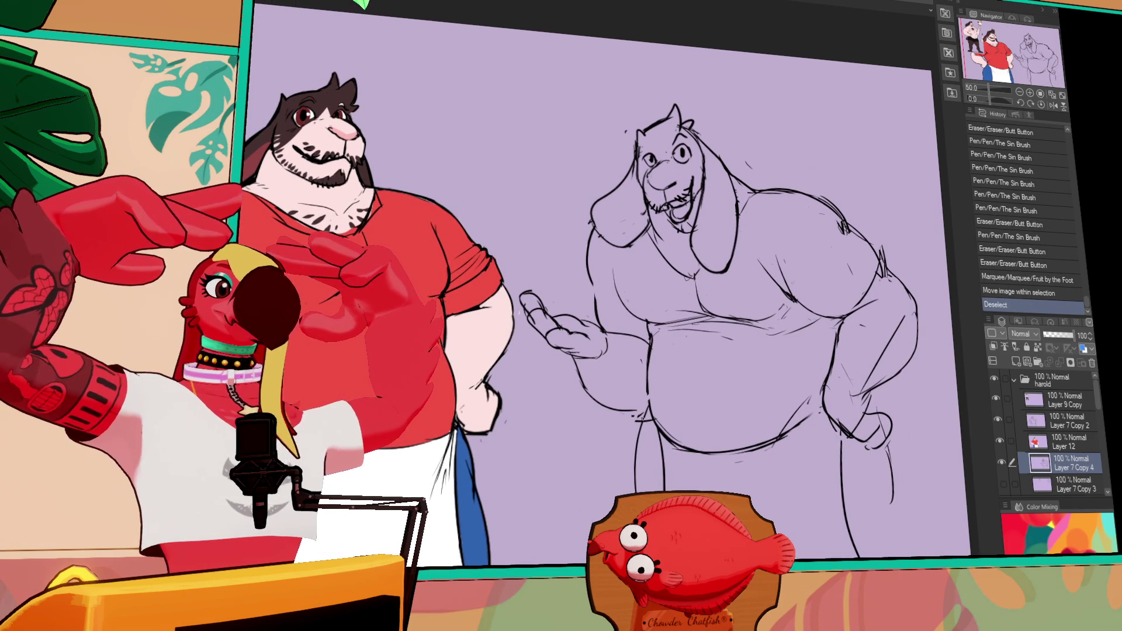
Add small strokes near the belly and erase stray marks along its lower edge and chest.
drag(649, 380, 652, 426)
drag(647, 393, 657, 427)
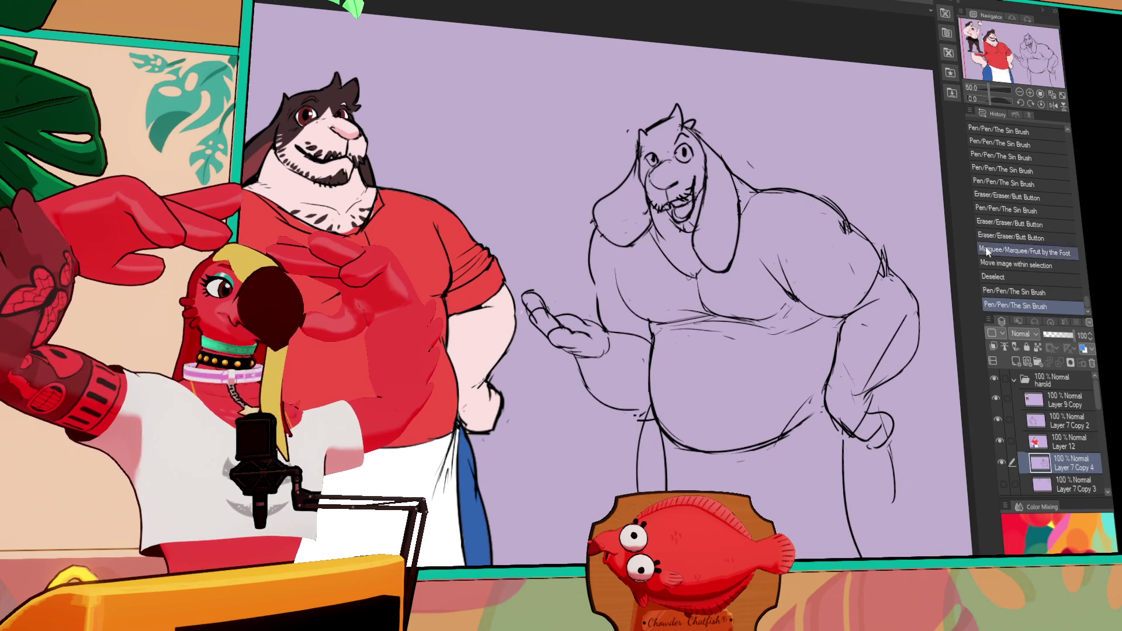
key(e)
drag(730, 444, 848, 403)
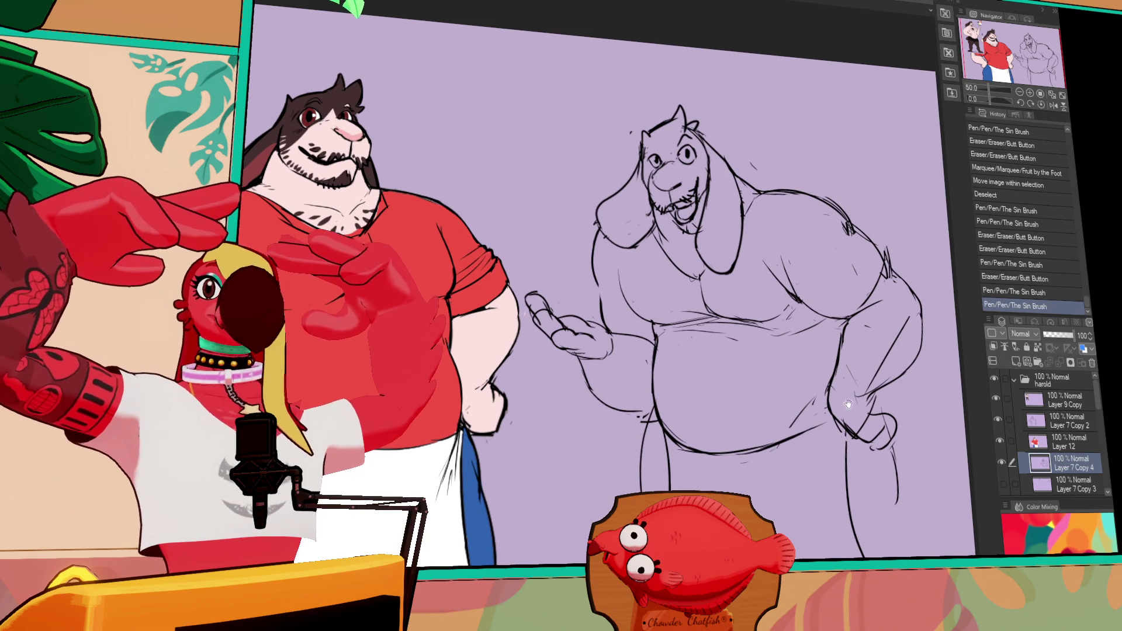
scroll(848, 404, down, 1)
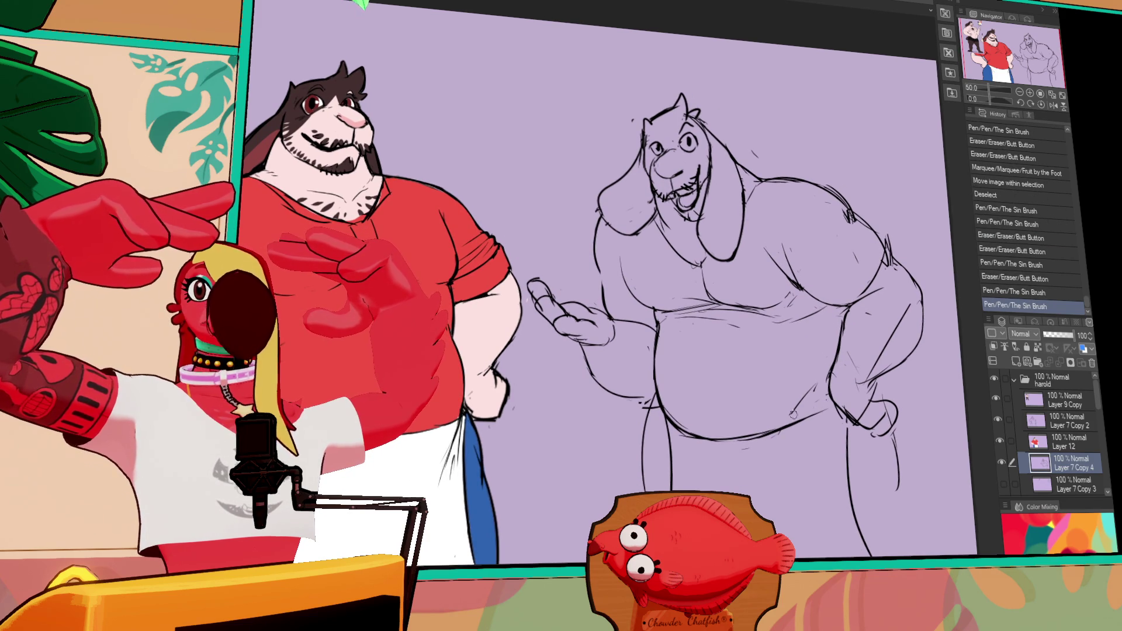
mouse_move(811, 391)
mouse_down()
mouse_move(790, 420)
mouse_move(802, 414)
mouse_up()
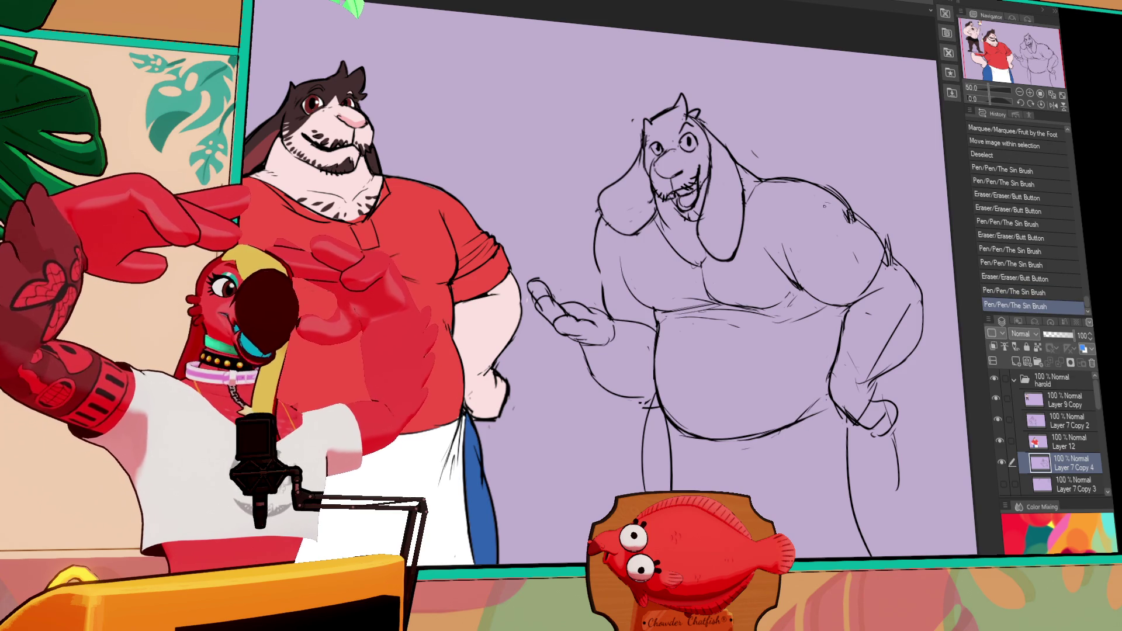
drag(717, 328, 714, 325)
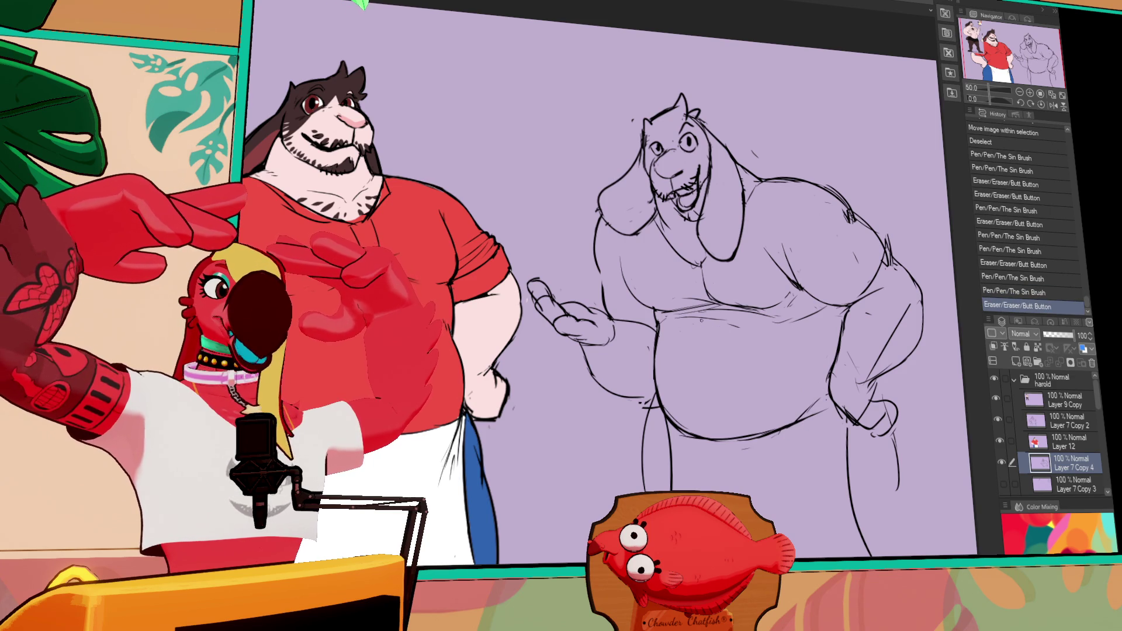
drag(708, 258, 711, 260)
drag(712, 262, 714, 264)
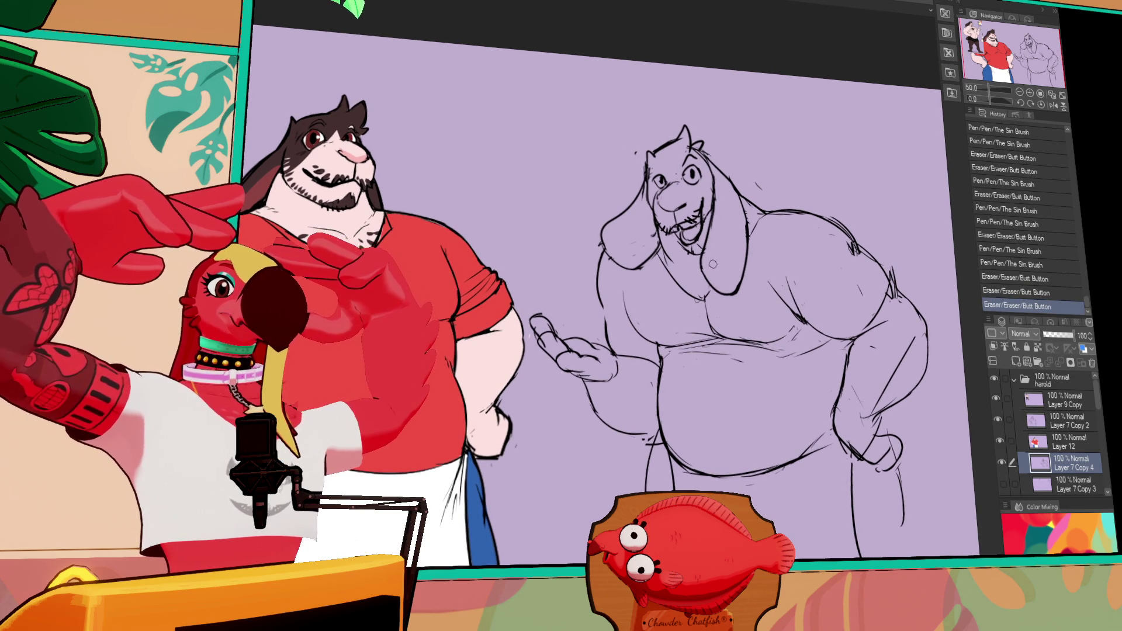
scroll(613, 264, up, 2)
drag(612, 263, 622, 270)
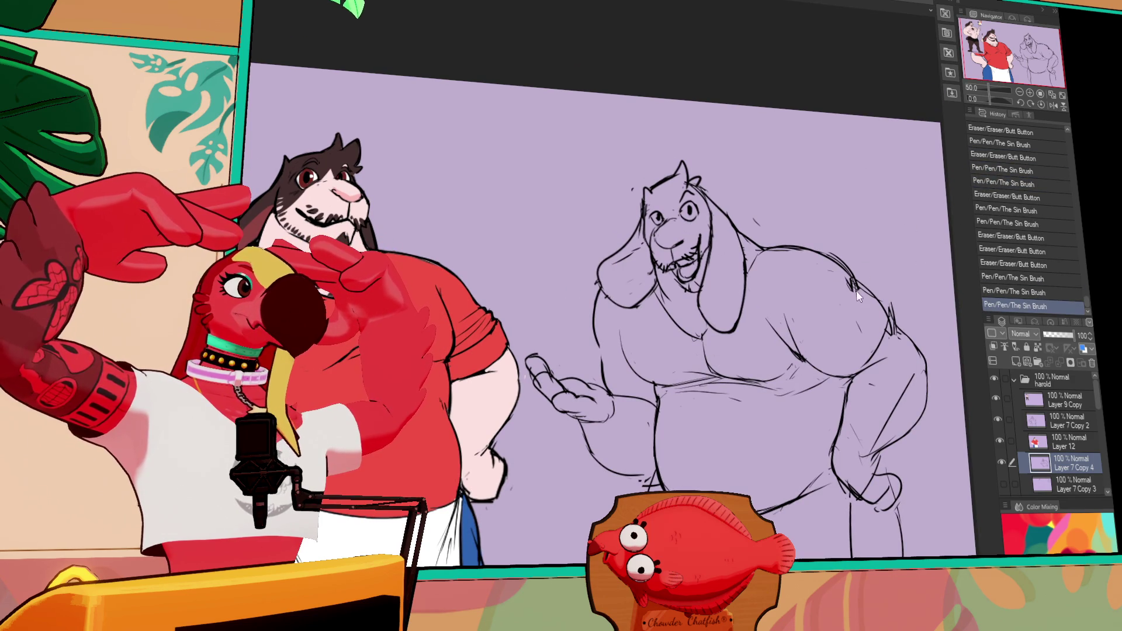
scroll(614, 304, down, 2)
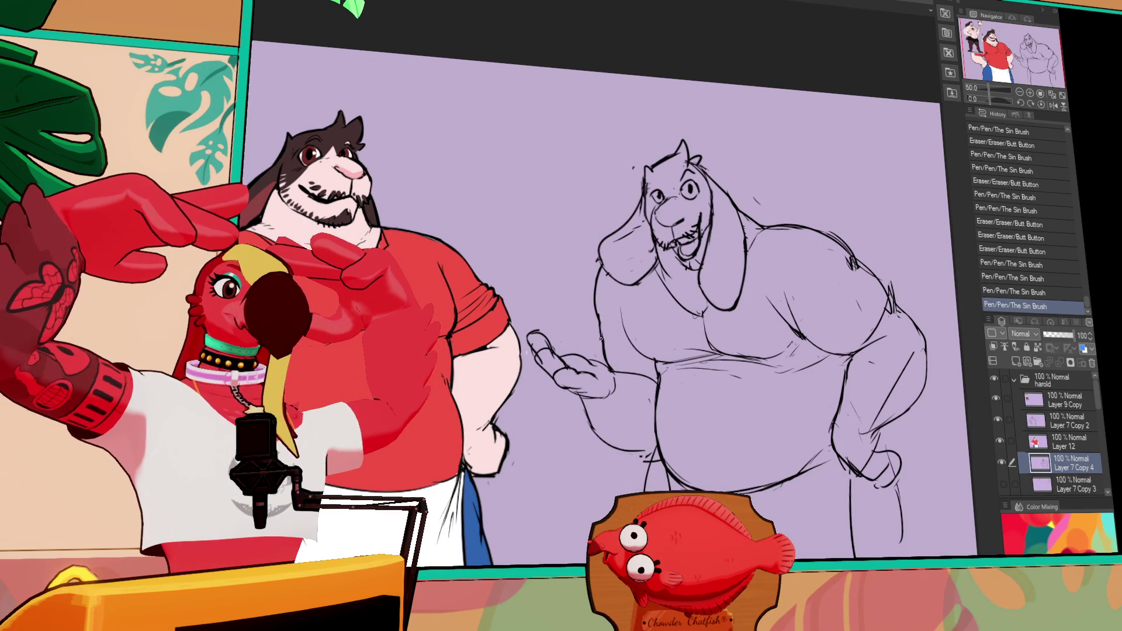
Draw short strokes along the torso's left edge.
drag(601, 316, 602, 342)
drag(602, 326, 604, 349)
drag(689, 356, 689, 345)
Draw short strokes at the goat's left torso edge, toggling undo/redo to compare before keeping them.
drag(605, 339, 646, 351)
key(ctrl+z)
key(ctrl+y)
key(ctrl+z)
key(ctrl+y)
key(ctrl+z)
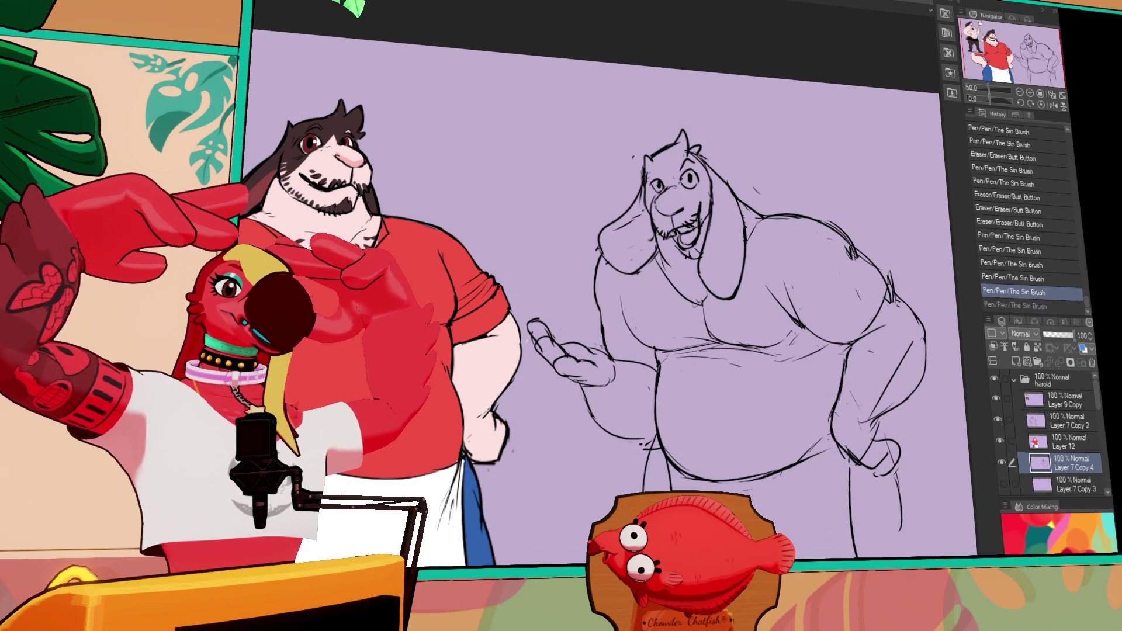
key(ctrl+y)
key(ctrl+z)
key(ctrl+y)
drag(598, 331, 607, 336)
Draw a line beside the goat's arm, comparing with undo/redo before keeping it.
drag(874, 267, 848, 330)
key(ctrl+z)
key(ctrl+y)
key(ctrl+z)
key(ctrl+y)
key(ctrl+z)
key(ctrl+y)
key(ctrl+z)
key(ctrl+y)
key(ctrl+z)
key(ctrl+y)
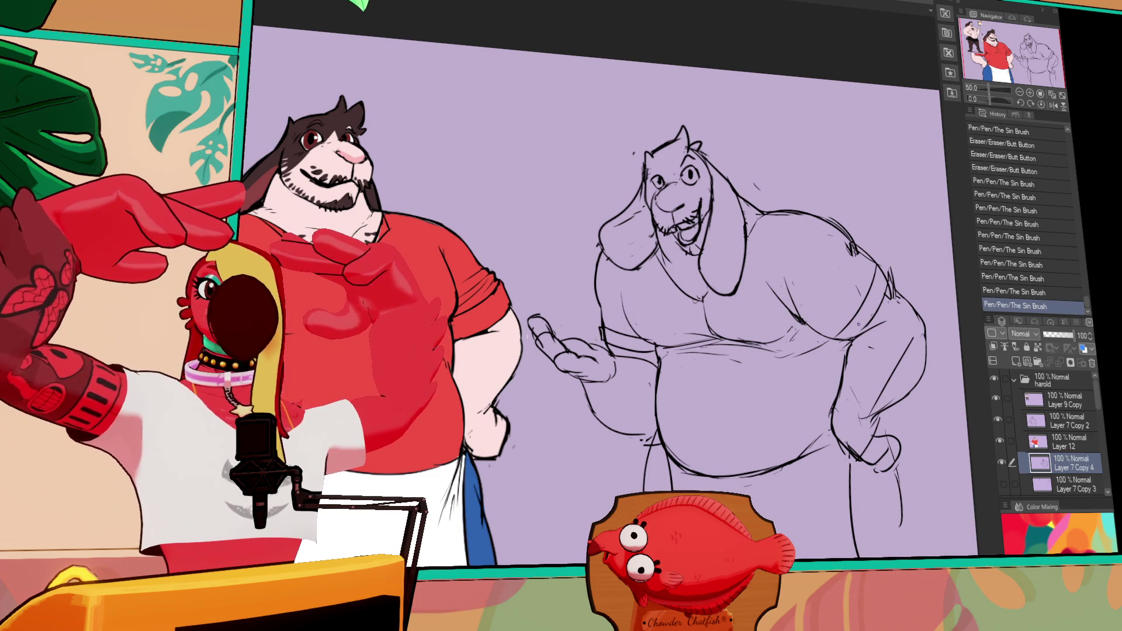
Add another line to the goat sketch and reposition the view.
drag(707, 337, 690, 367)
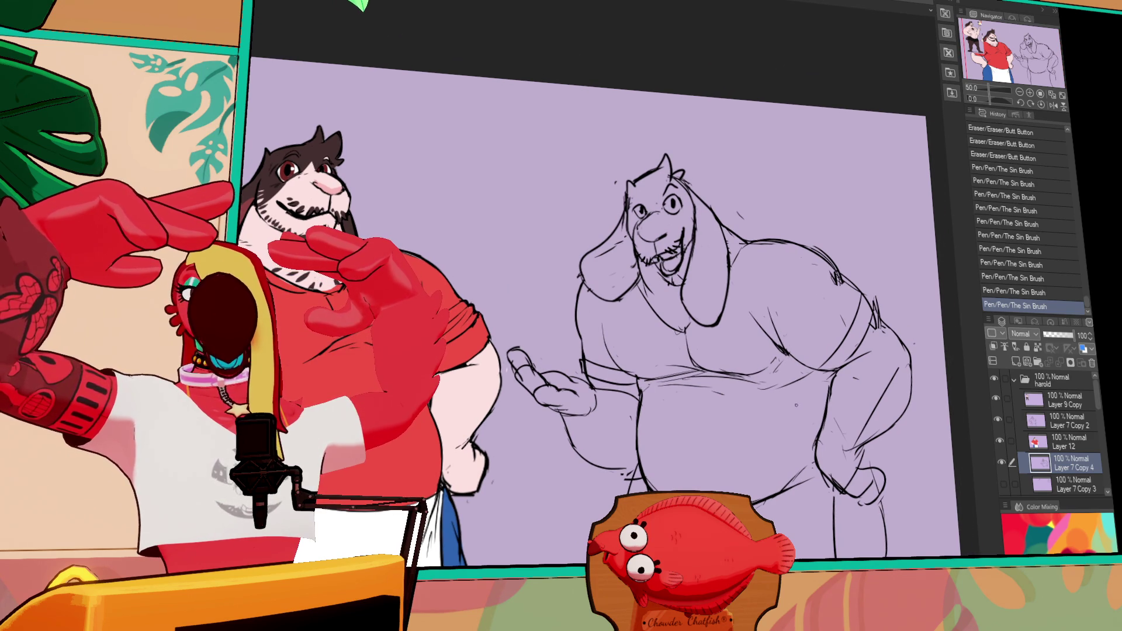
drag(795, 405, 795, 408)
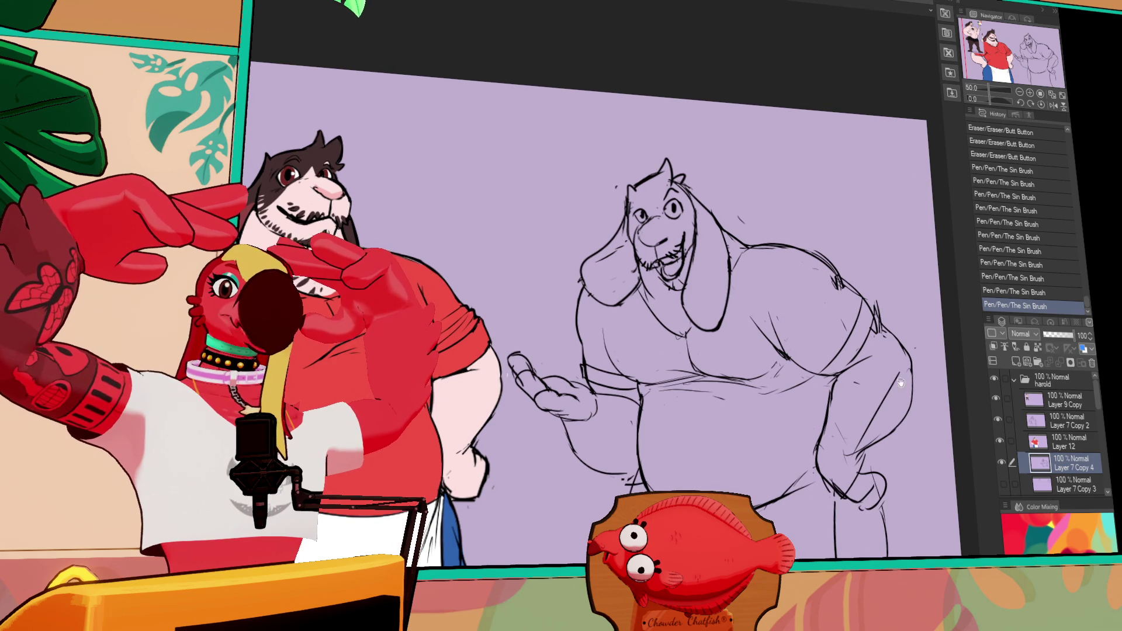
drag(900, 383, 897, 365)
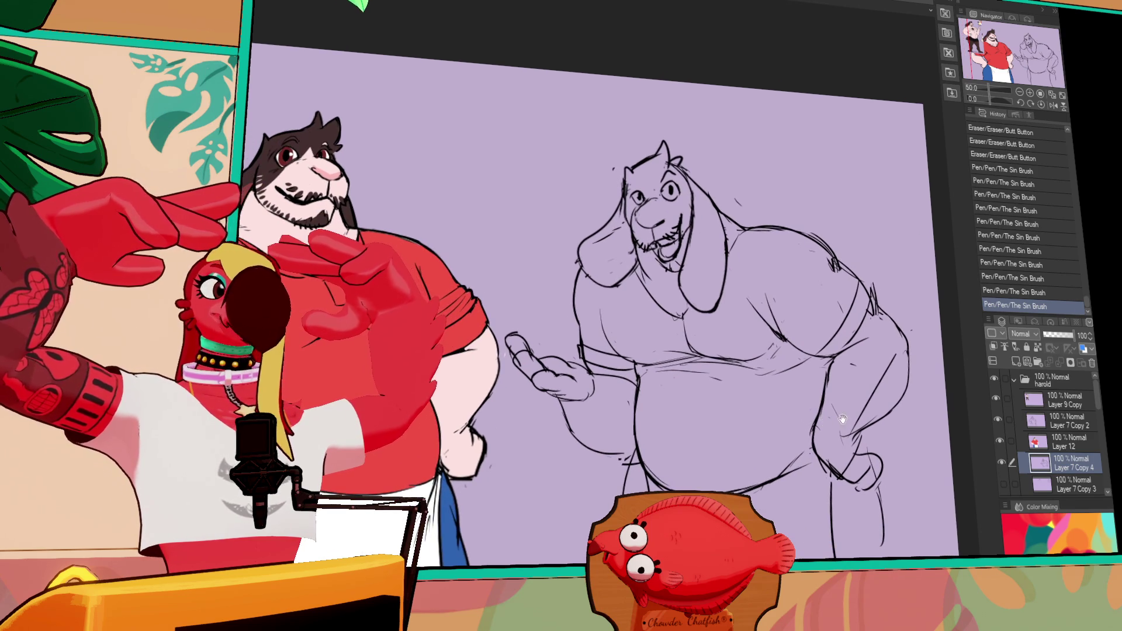
drag(842, 419, 765, 421)
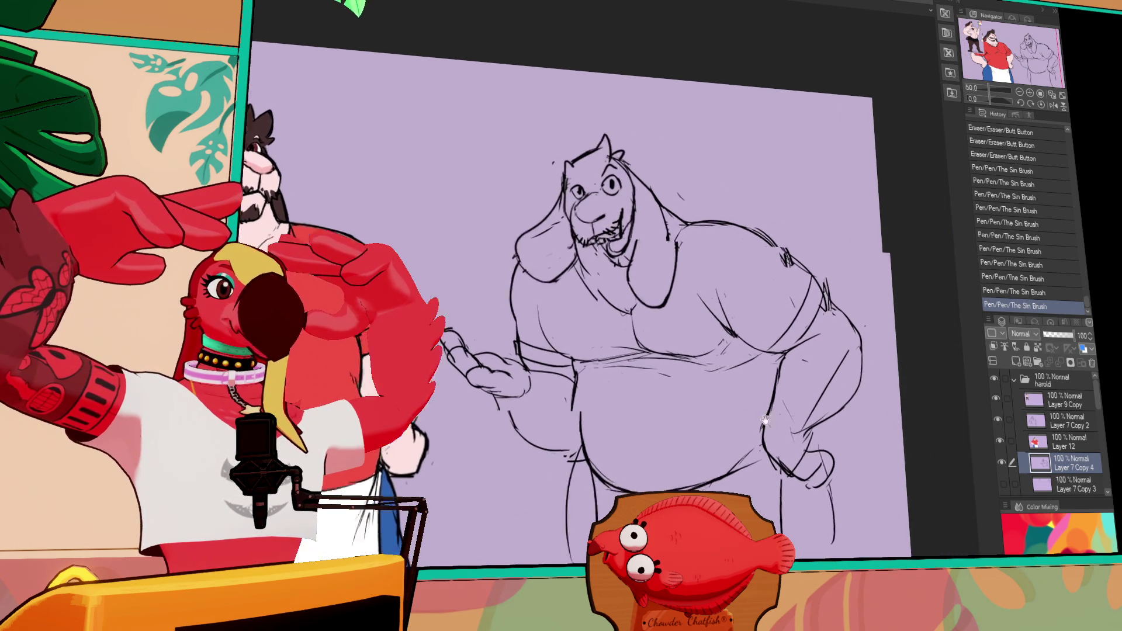
scroll(827, 421, up, 2)
scroll(860, 341, down, 2)
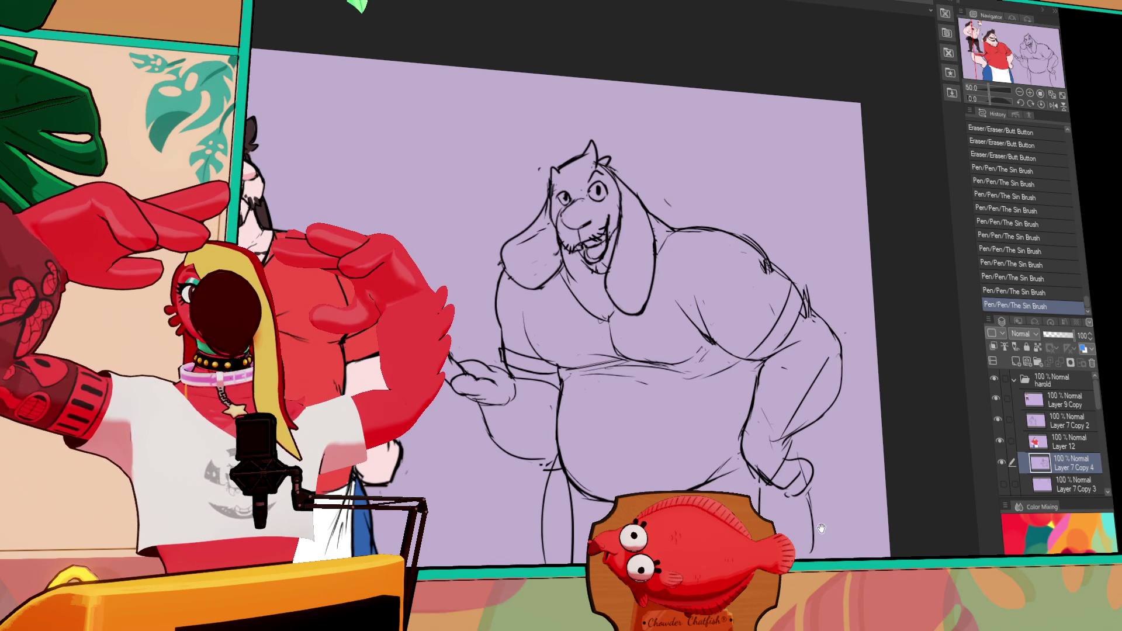
Erase and redraw the goat's left leg line, then touch up the arm and hand.
drag(515, 404, 511, 503)
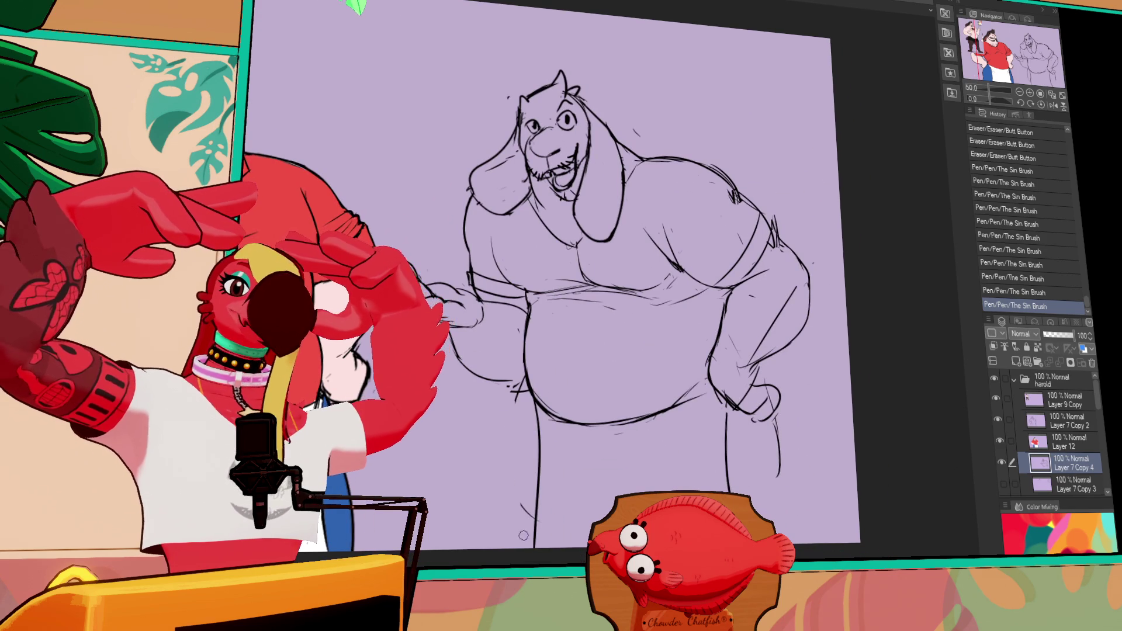
drag(522, 382, 508, 517)
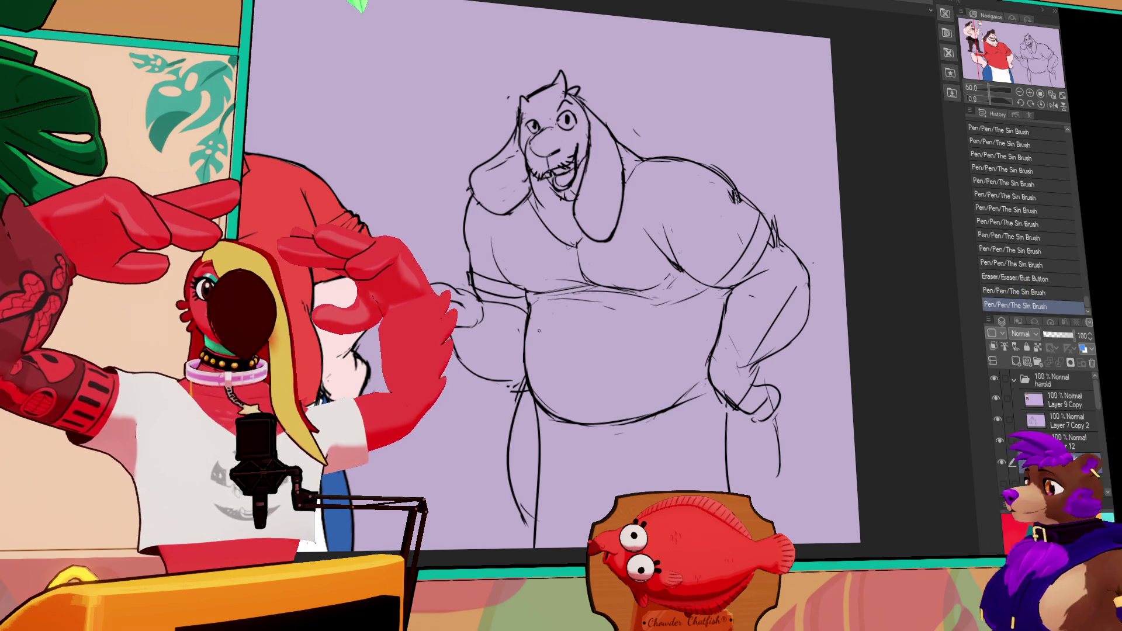
drag(794, 321, 720, 289)
drag(692, 366, 718, 491)
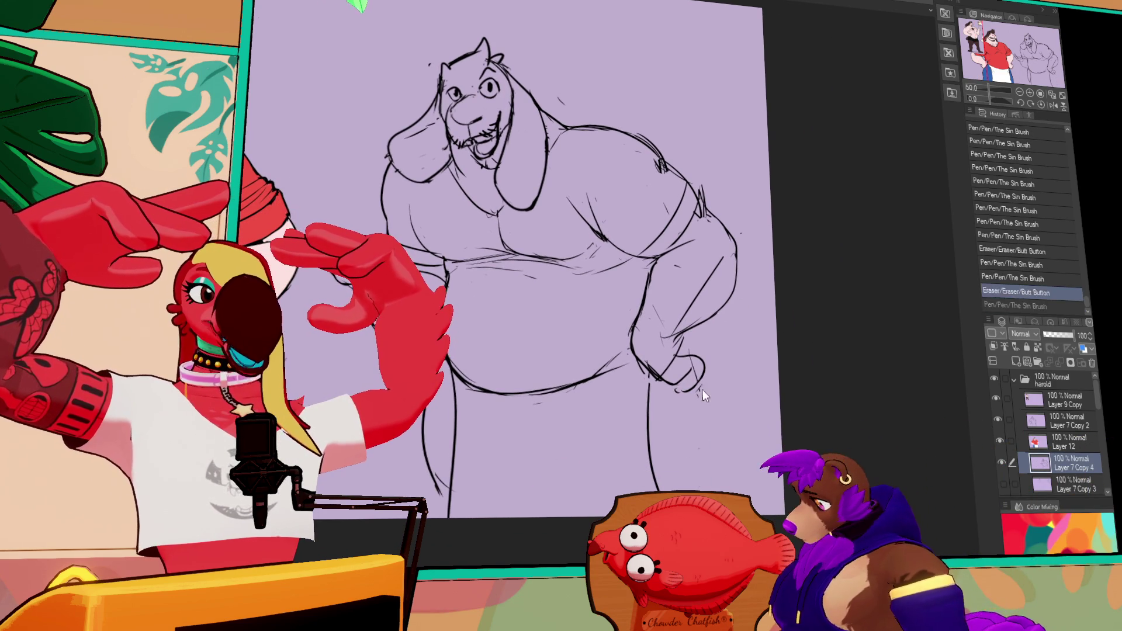
Rework the strokes near the right leg and right hand.
drag(723, 383, 727, 389)
drag(725, 384, 729, 389)
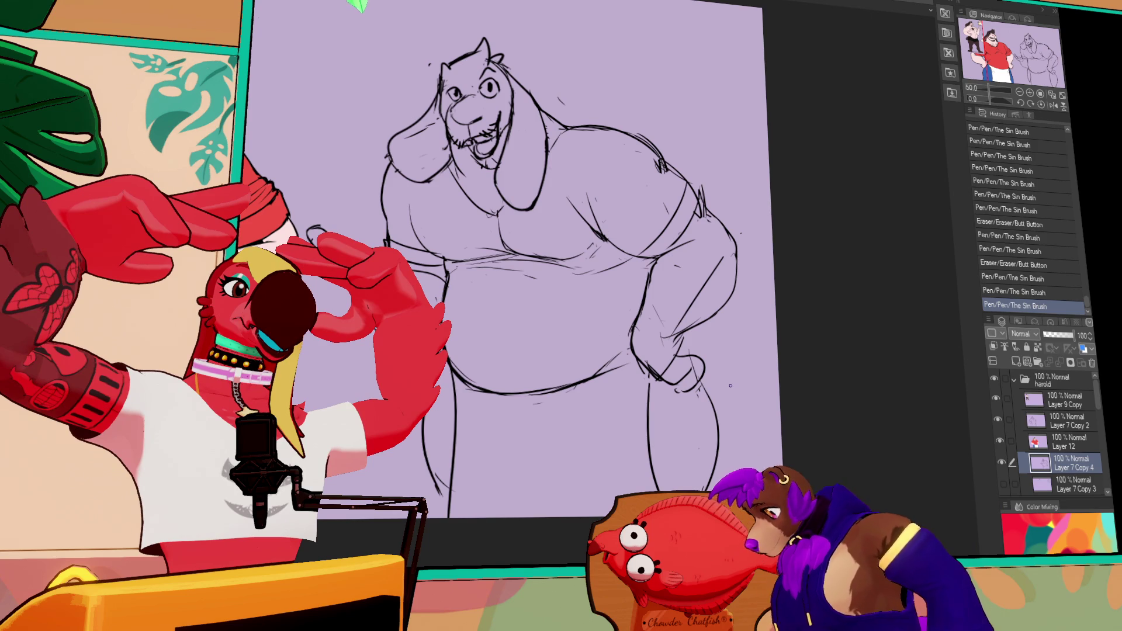
drag(725, 385, 716, 432)
drag(669, 354, 702, 389)
Undo the last pen strokes, then create new Layer 13 and make a short red mark on it.
click(1067, 442)
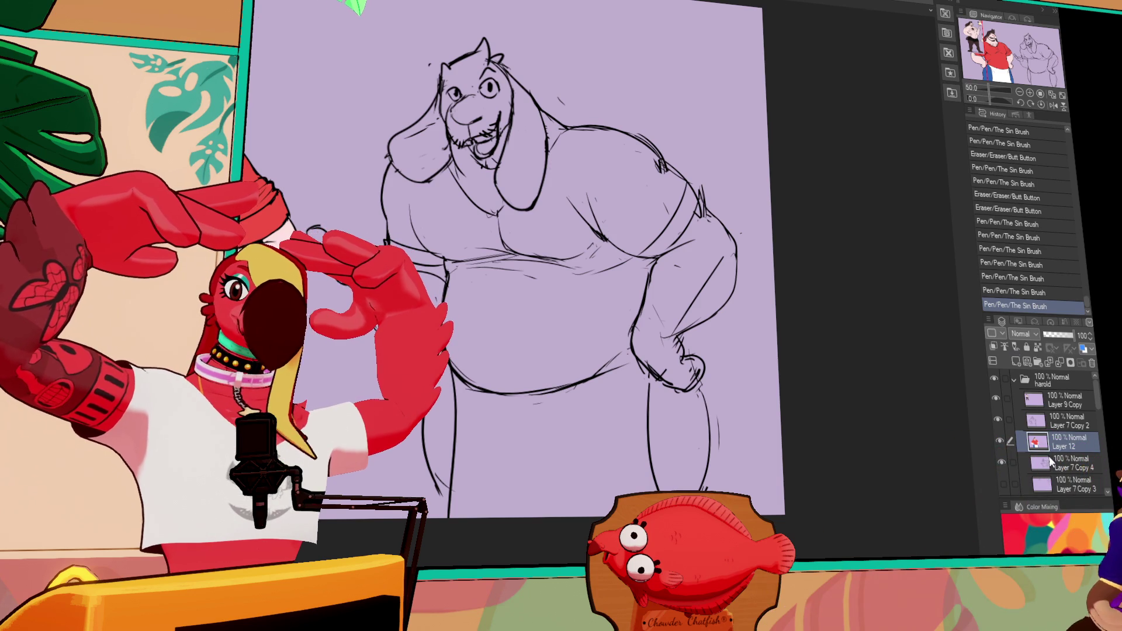
click(1070, 463)
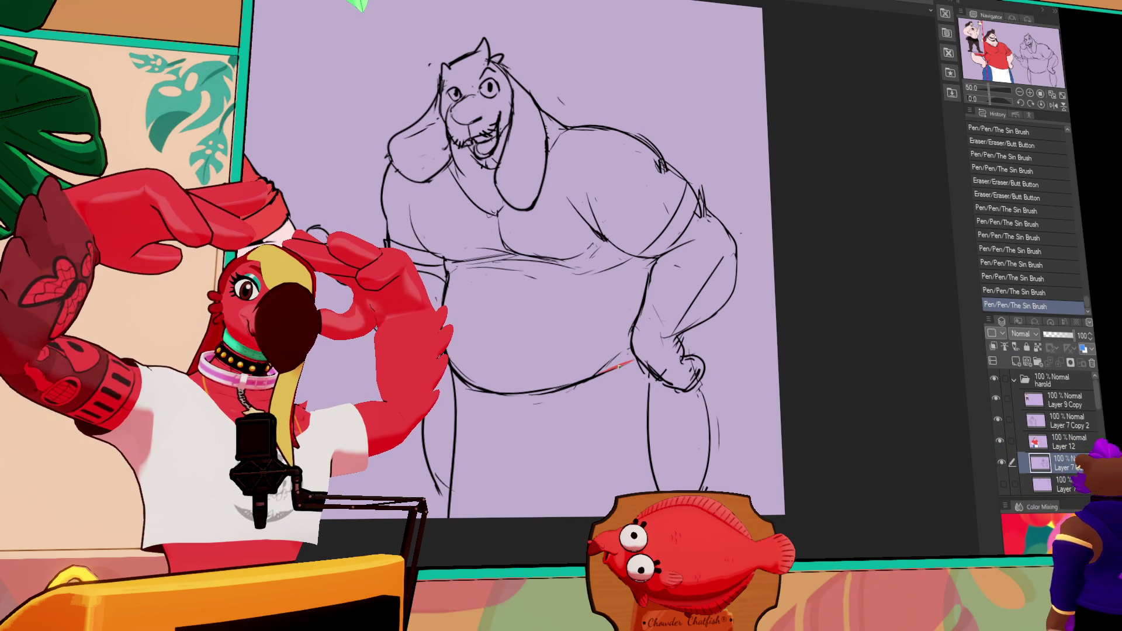
key(ctrl+z)
key(ctrl+z)
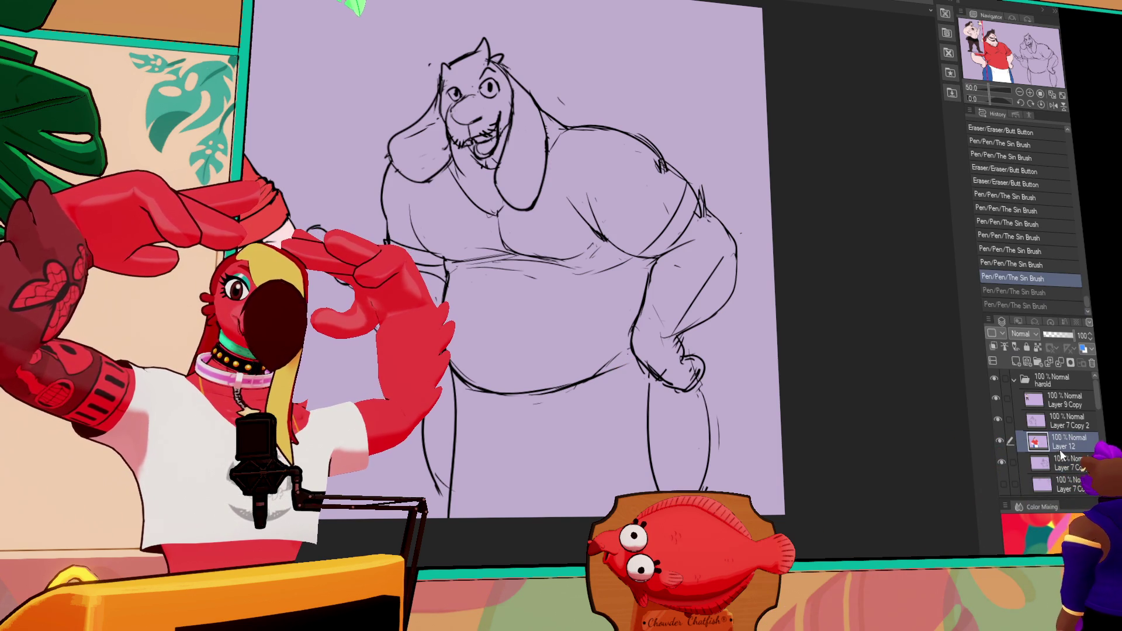
click(1070, 484)
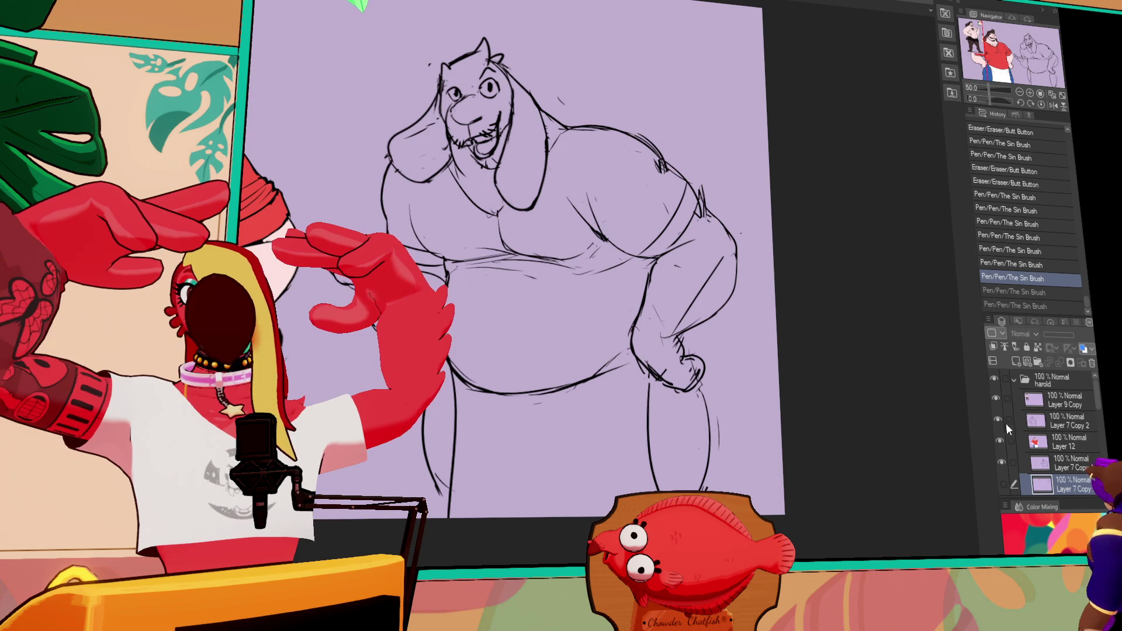
click(1015, 362)
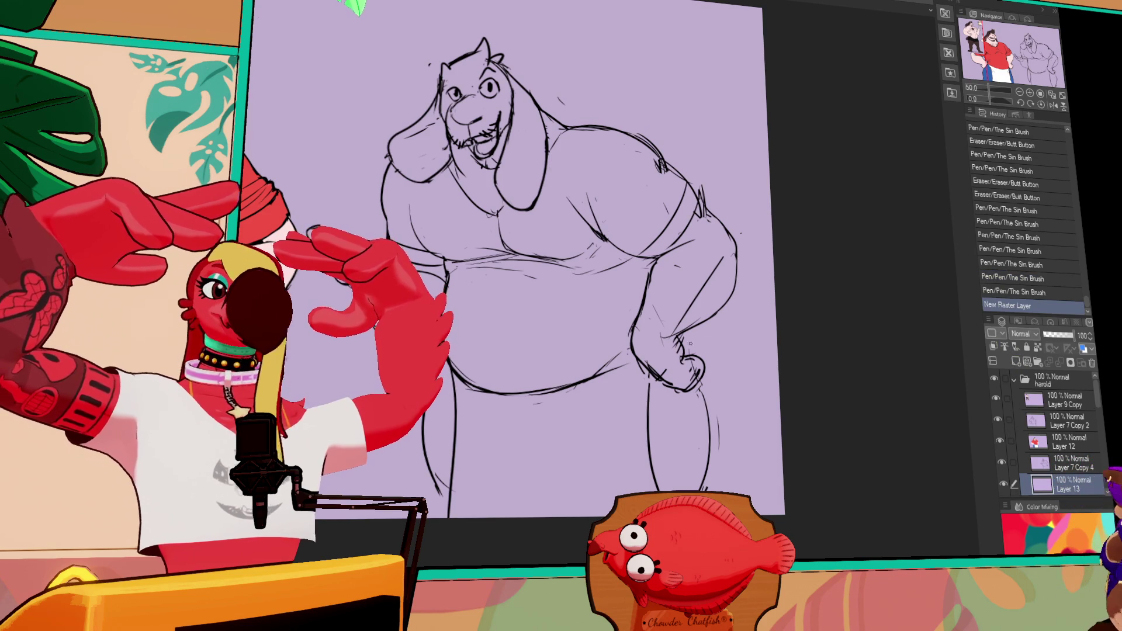
drag(601, 372, 631, 359)
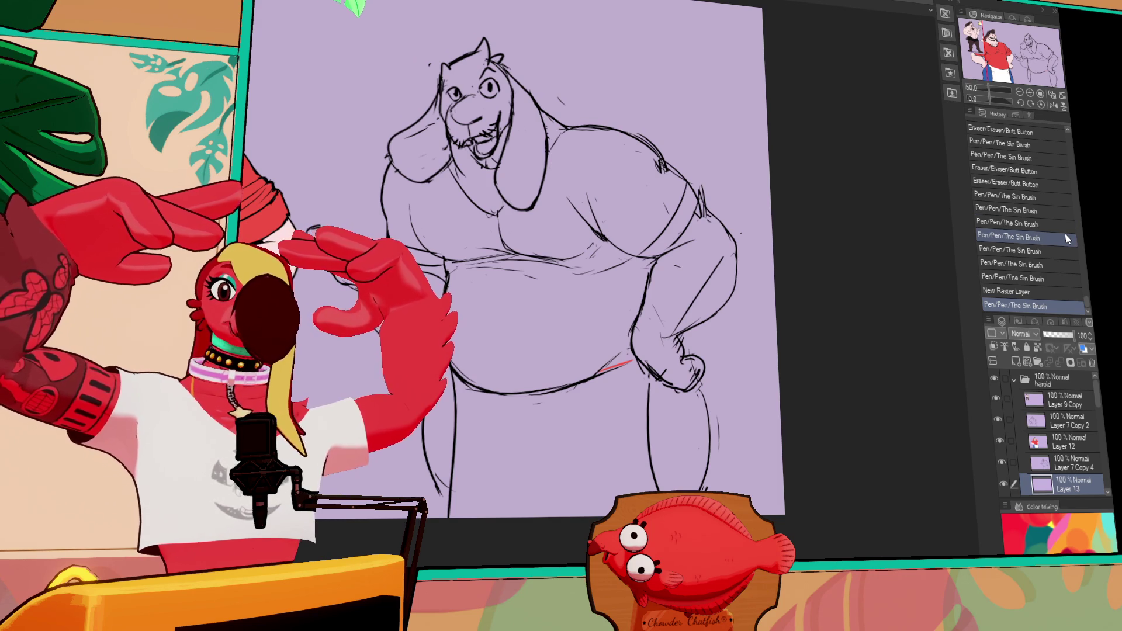
Erase part of the sketch on Layer 7 Copy 4, then close the belly outline gap on Layer 13.
click(1071, 465)
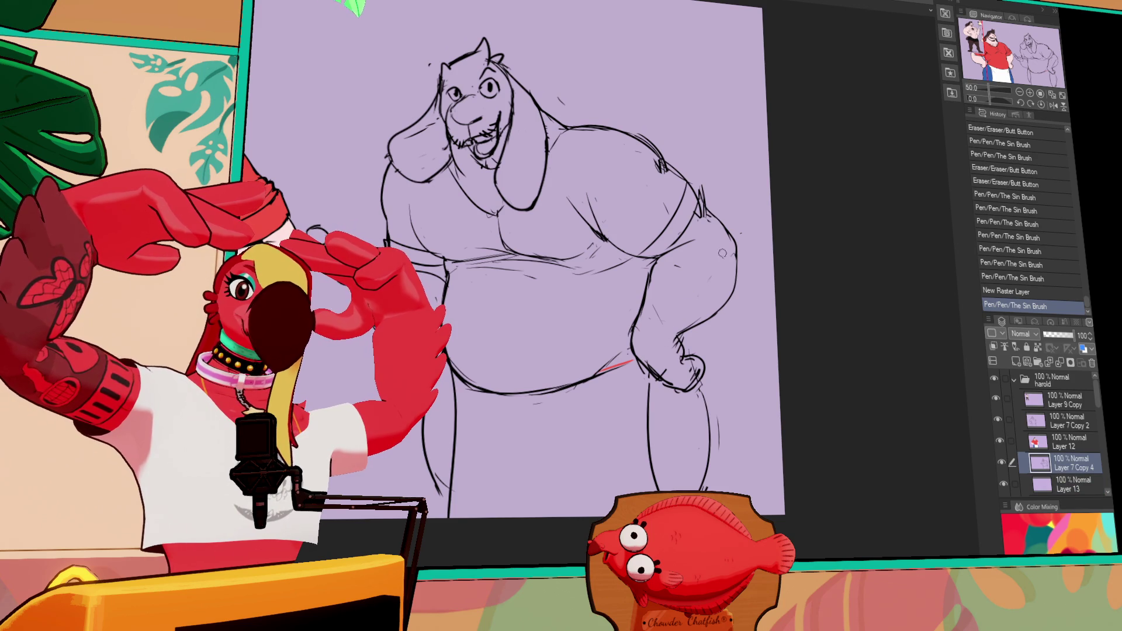
drag(676, 271, 664, 314)
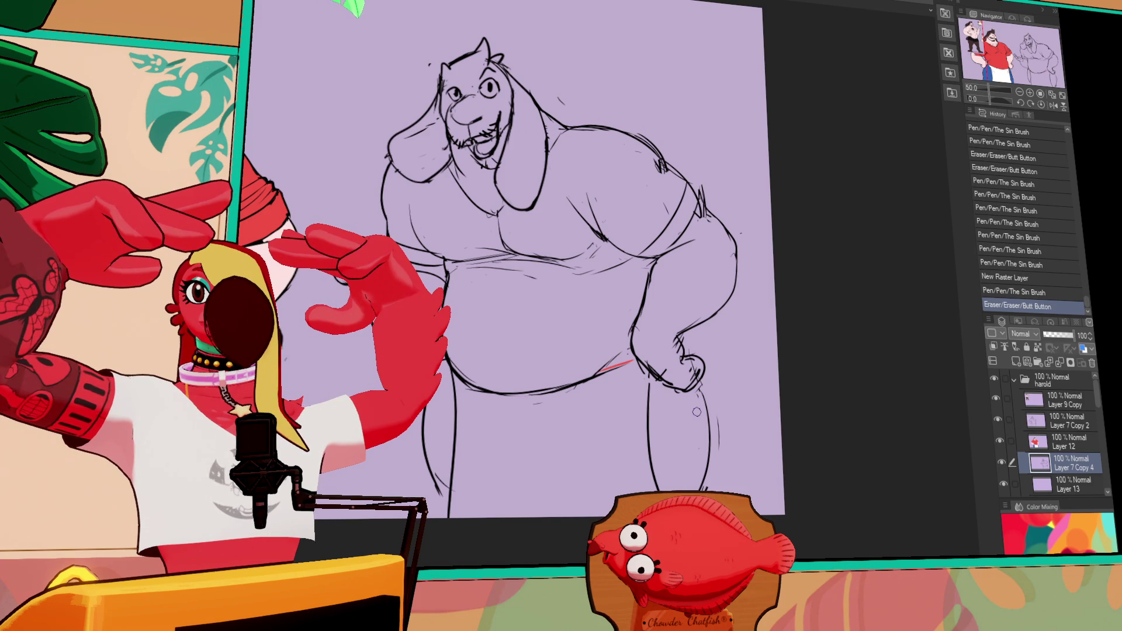
drag(499, 280, 491, 286)
drag(623, 369, 632, 374)
key(ctrl+z)
click(1065, 478)
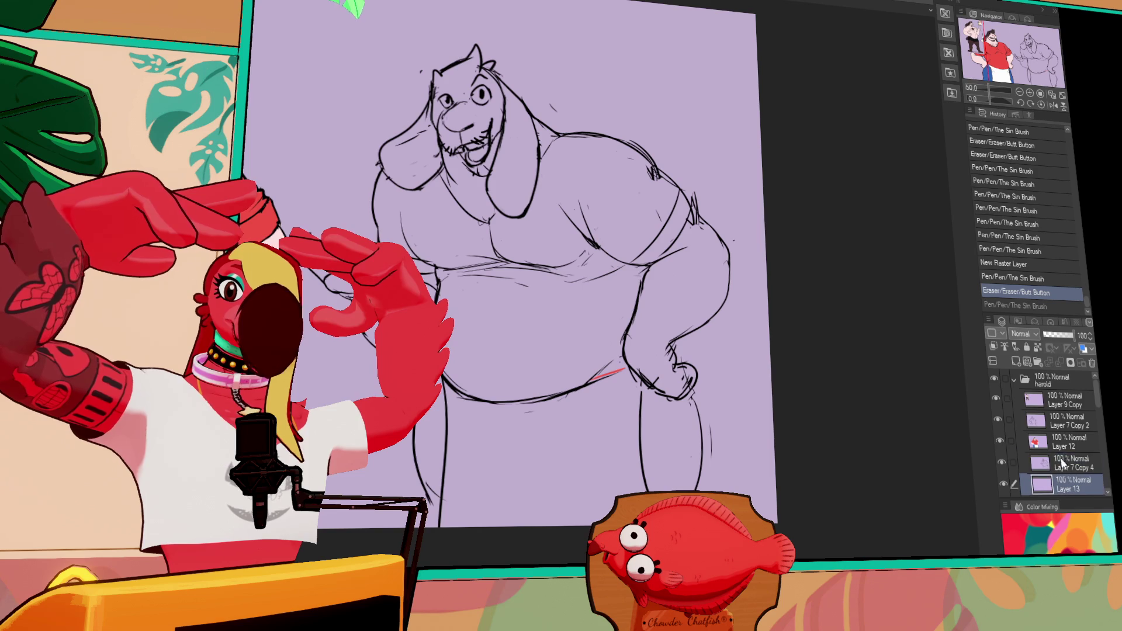
drag(604, 380, 625, 370)
Fill the goat's torso and left chest red, closing gaps in the chest outline.
key(g)
click(622, 351)
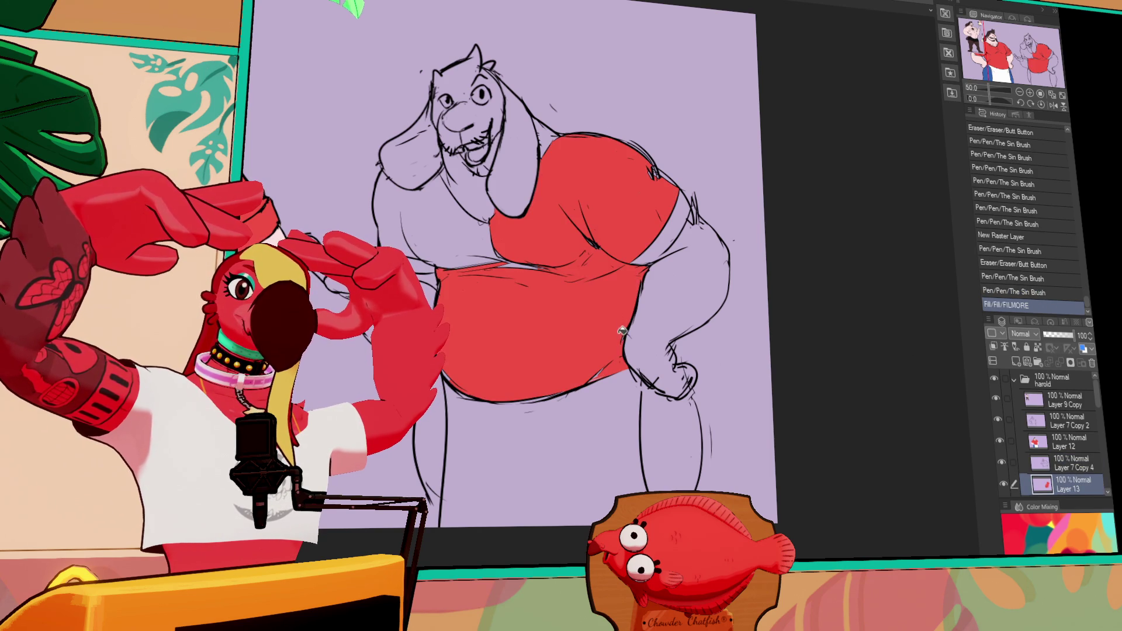
drag(622, 330, 698, 389)
drag(624, 342, 581, 331)
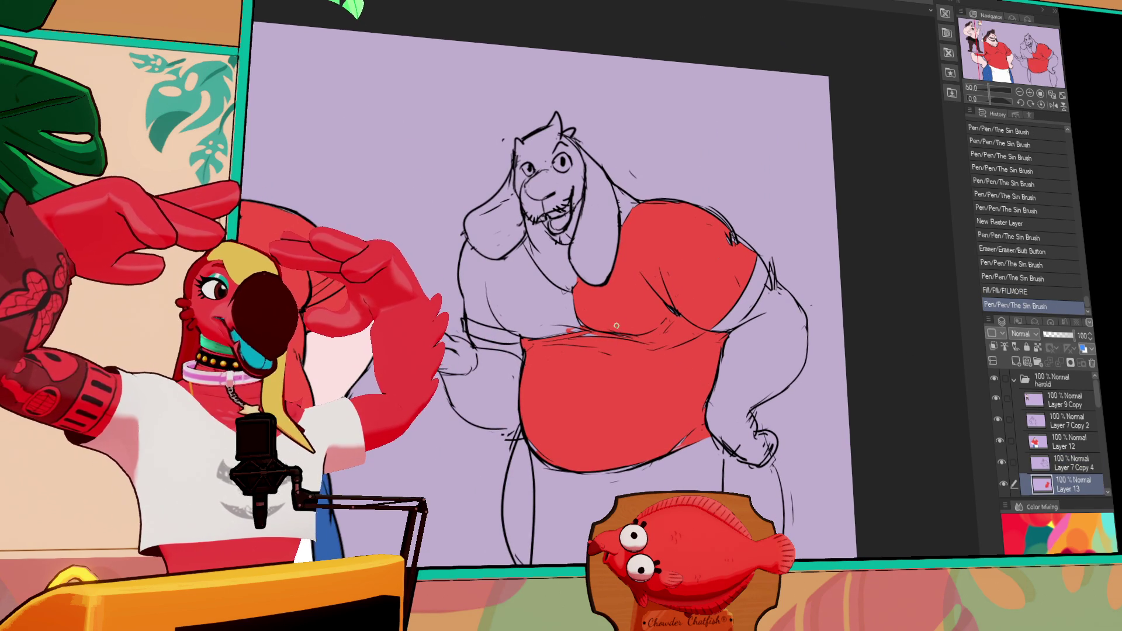
click(668, 326)
drag(571, 331, 581, 330)
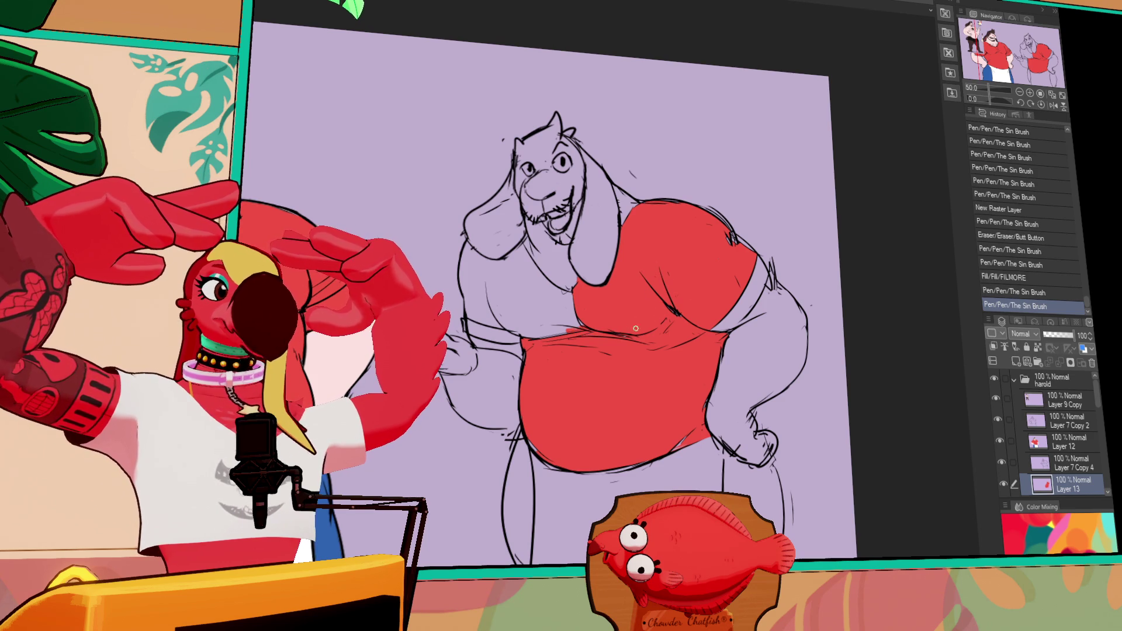
click(604, 312)
Fill the right sleeve red and touch it up with red strokes.
drag(687, 322, 693, 309)
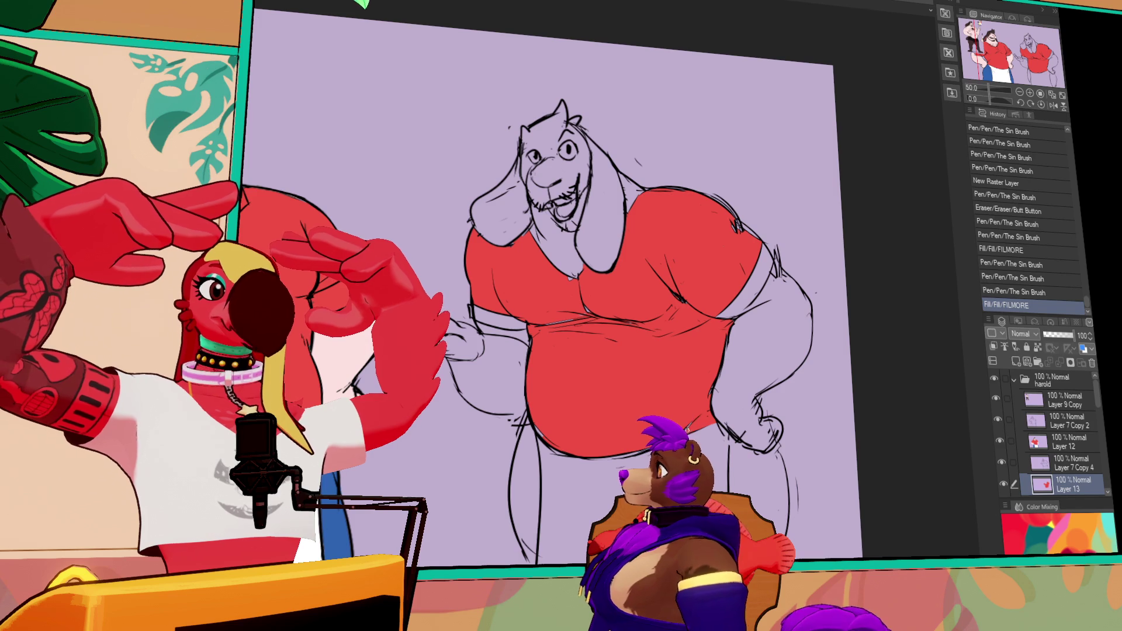
drag(634, 311, 651, 316)
mouse_move(585, 325)
mouse_down()
mouse_move(623, 319)
mouse_move(643, 253)
mouse_up()
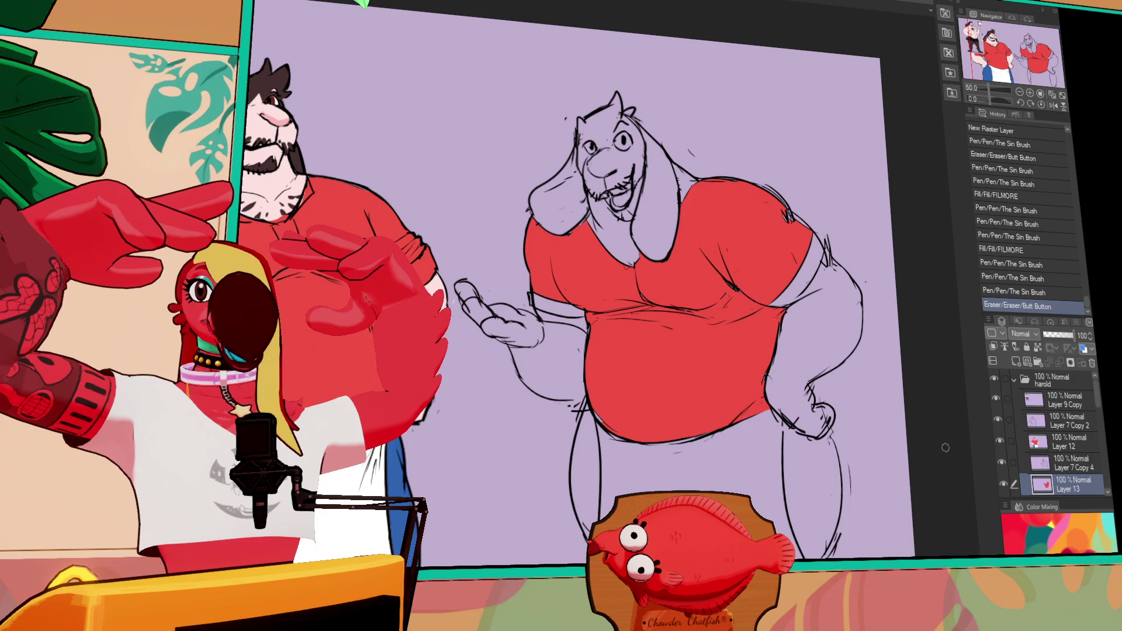
drag(812, 279, 785, 301)
click(810, 271)
drag(811, 264, 773, 317)
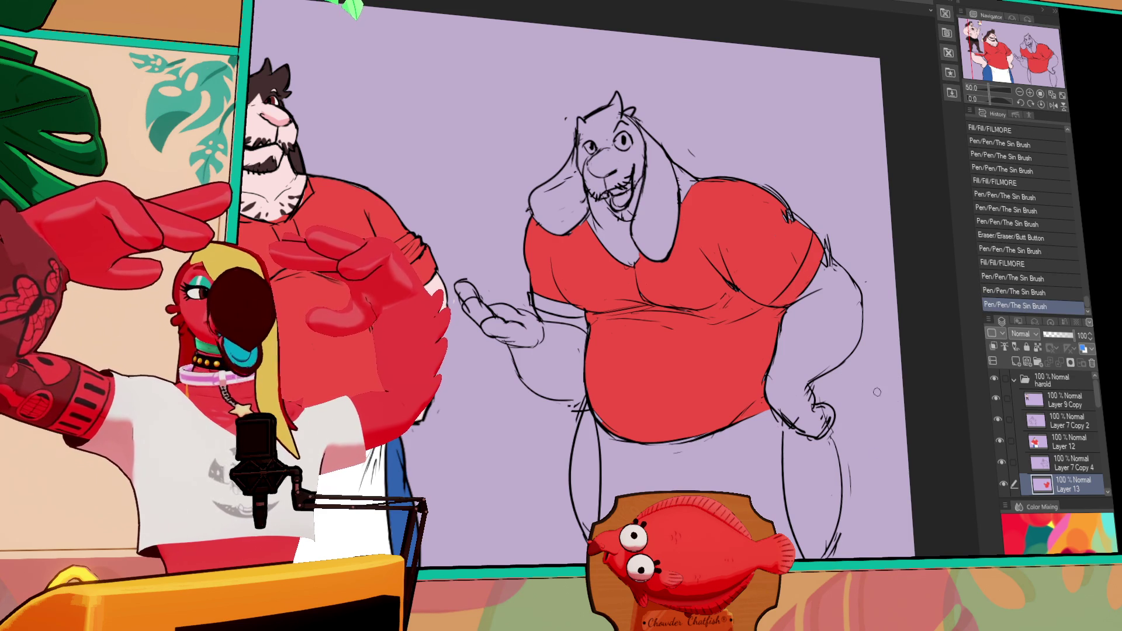
Fill the area under the left sleeve red and touch up the right shoulder.
click(571, 307)
drag(534, 289, 534, 303)
drag(801, 229, 790, 216)
drag(789, 214, 809, 237)
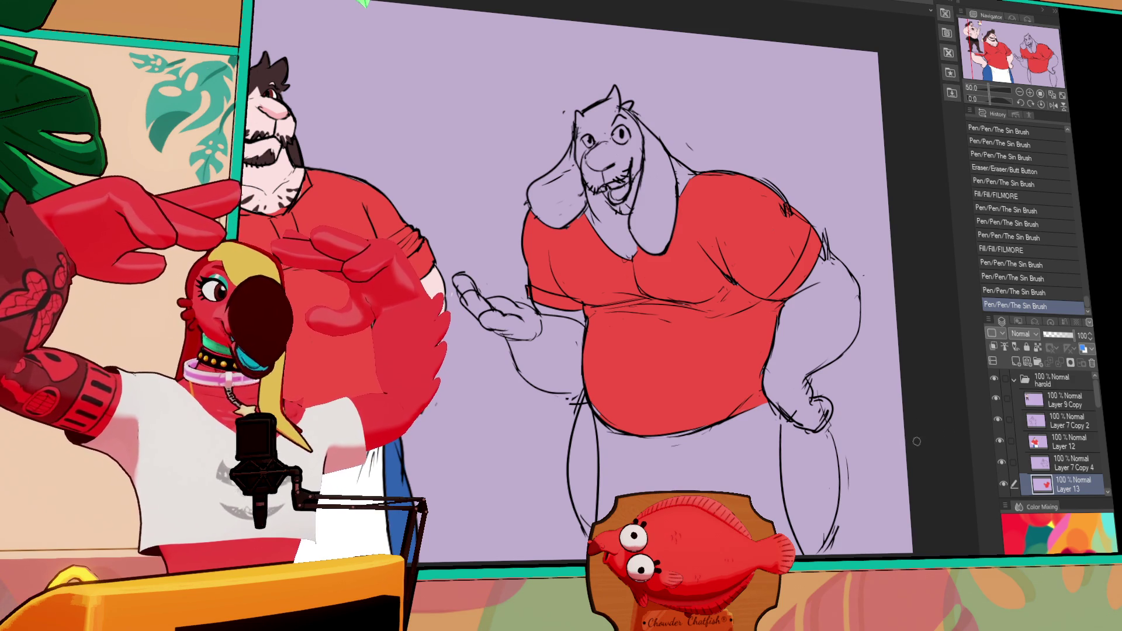
drag(591, 402, 608, 408)
drag(672, 379, 678, 385)
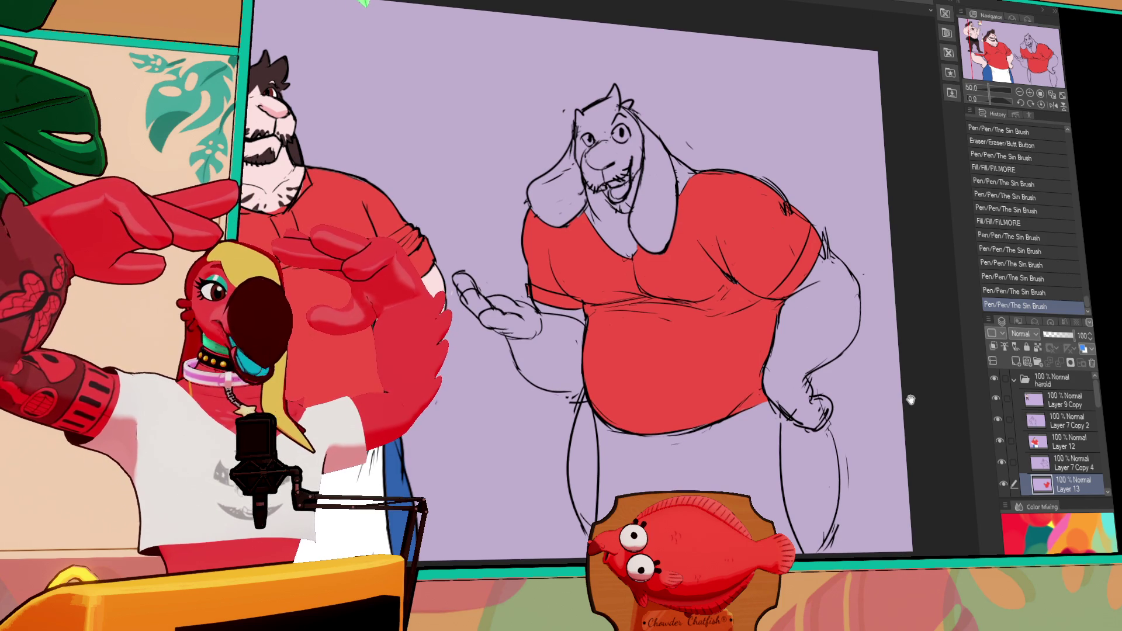
drag(915, 398, 913, 405)
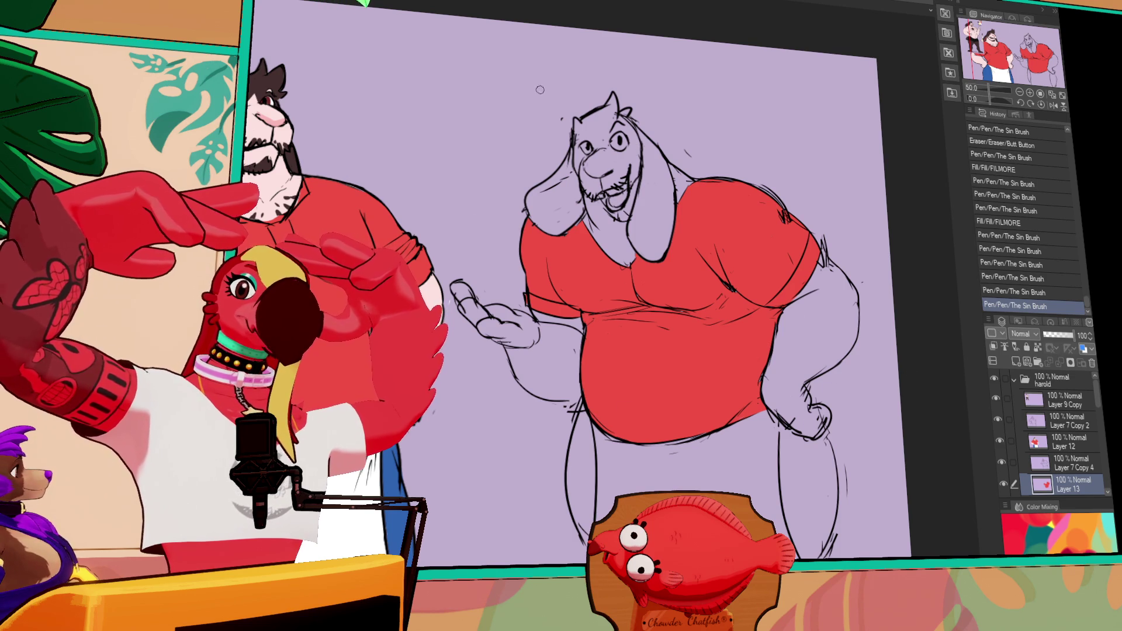
Fill both trouser legs blue, undoing spills and sealing gaps in the trouser outline.
click(584, 502)
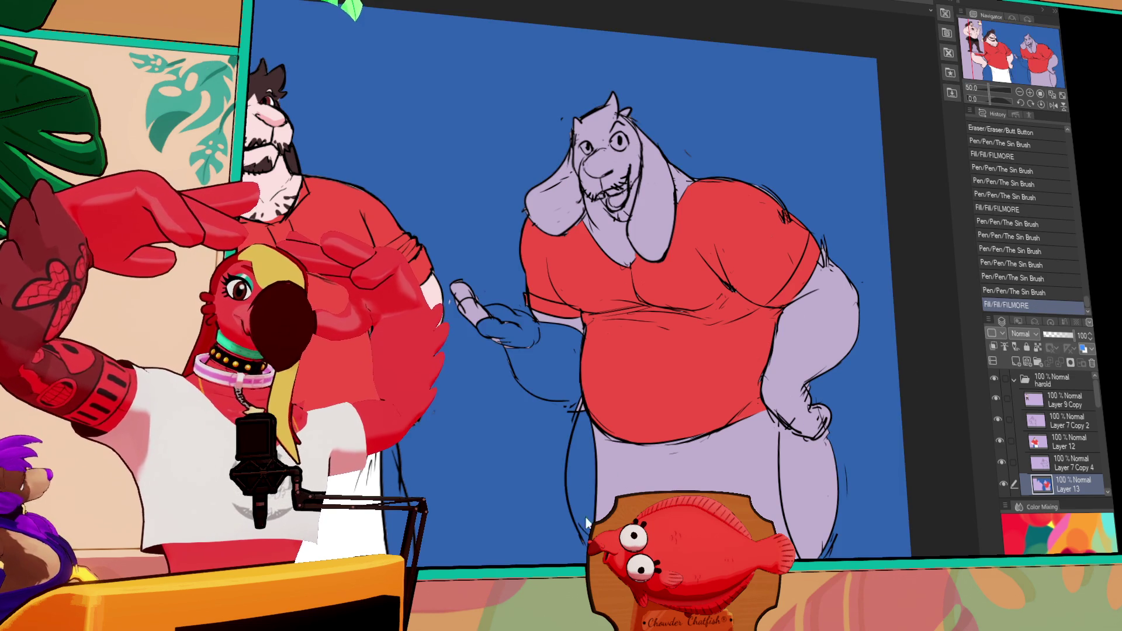
key(ctrl+z)
click(585, 502)
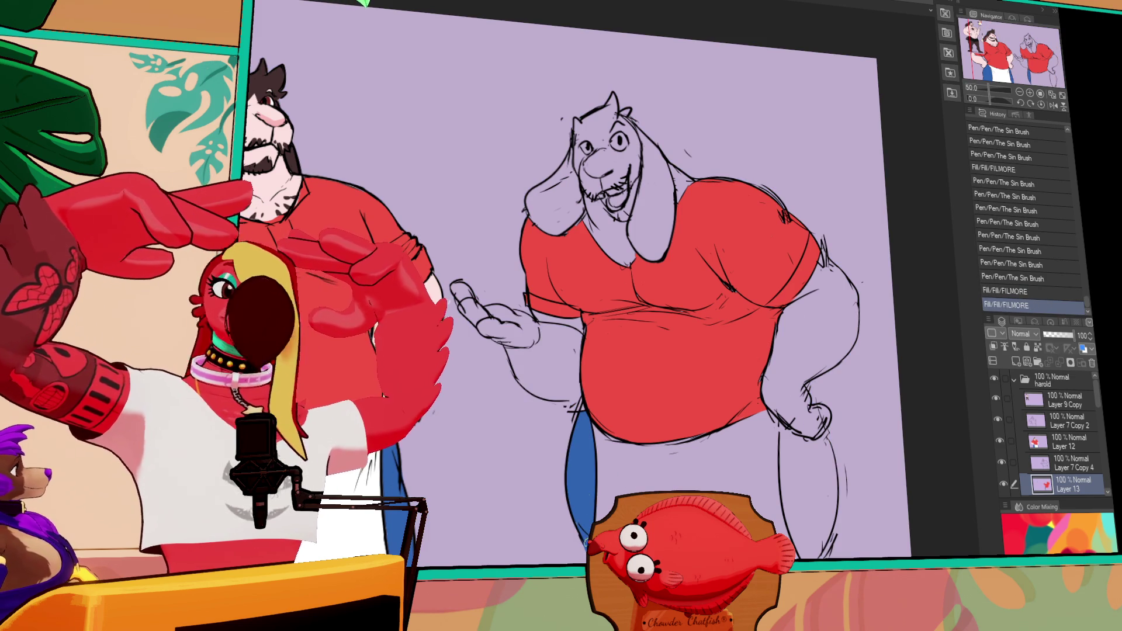
drag(821, 433, 813, 446)
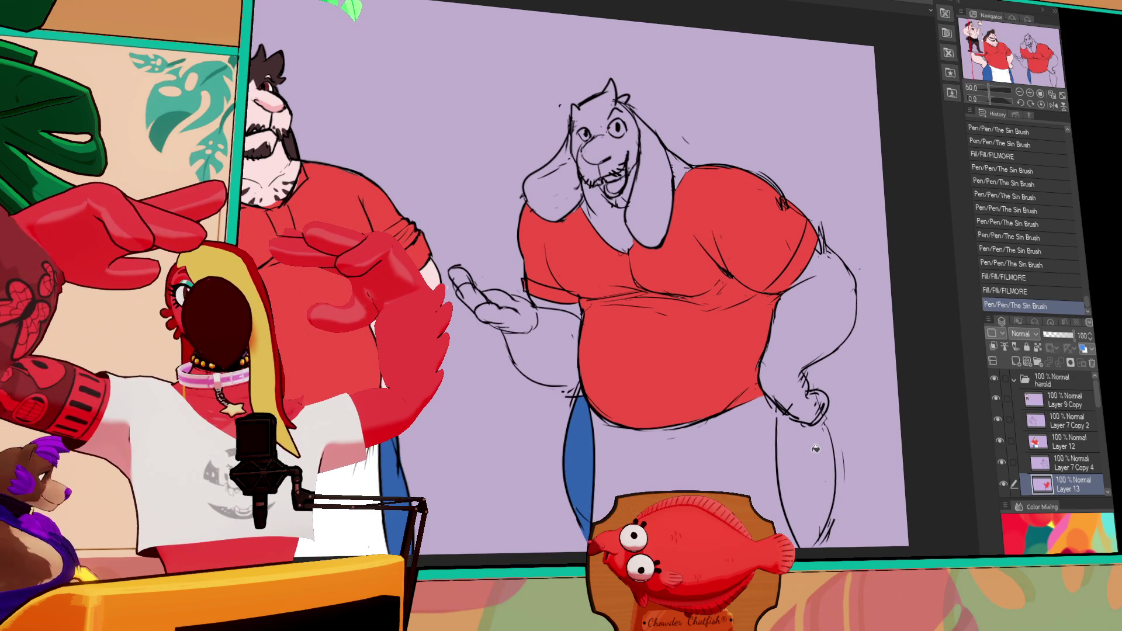
click(806, 456)
key(ctrl+z)
drag(822, 523, 814, 547)
drag(781, 444, 779, 419)
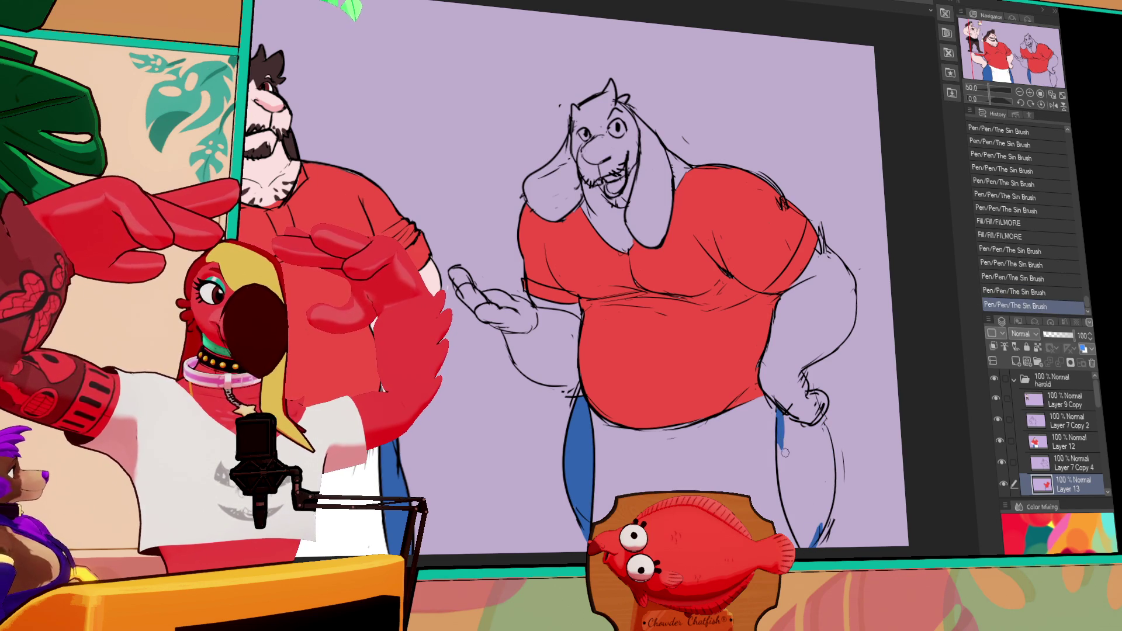
click(809, 479)
drag(828, 447, 834, 464)
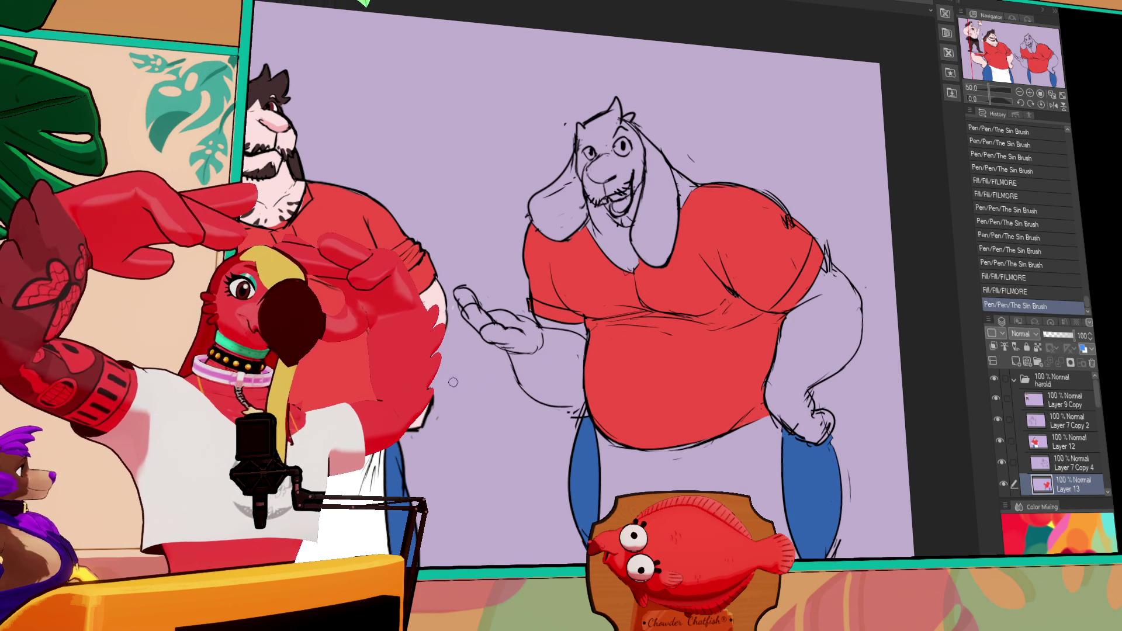
Close the raised arm's outline and fill it and the sleeve gaps pale pink.
mouse_move(553, 402)
mouse_down()
mouse_move(578, 407)
mouse_move(537, 401)
mouse_move(552, 390)
mouse_up()
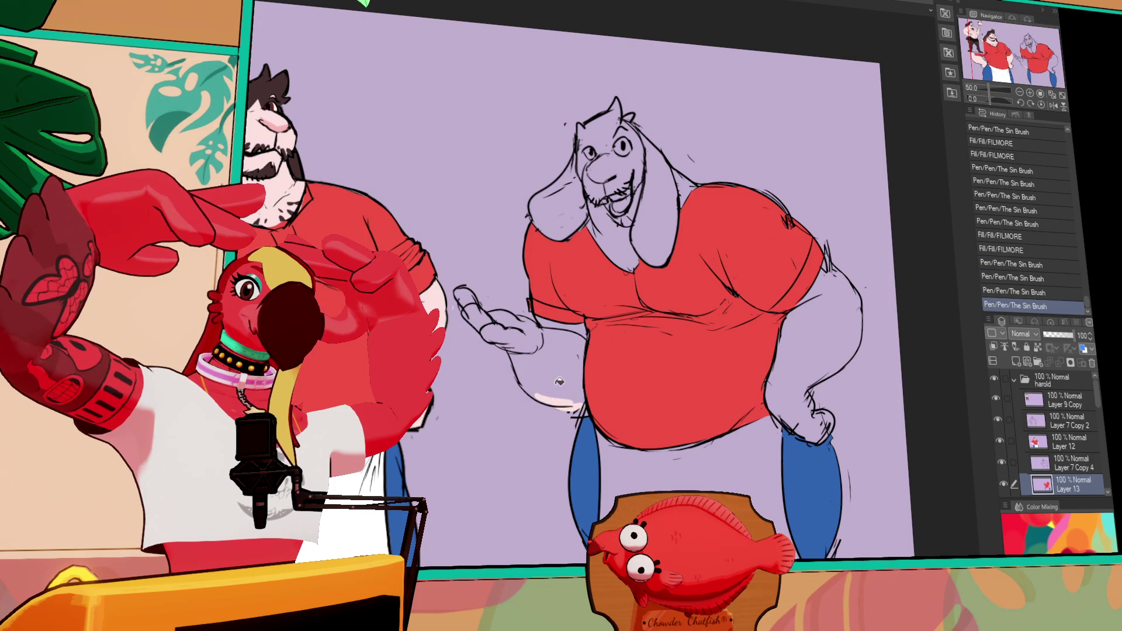
click(544, 357)
click(553, 331)
click(560, 321)
click(576, 326)
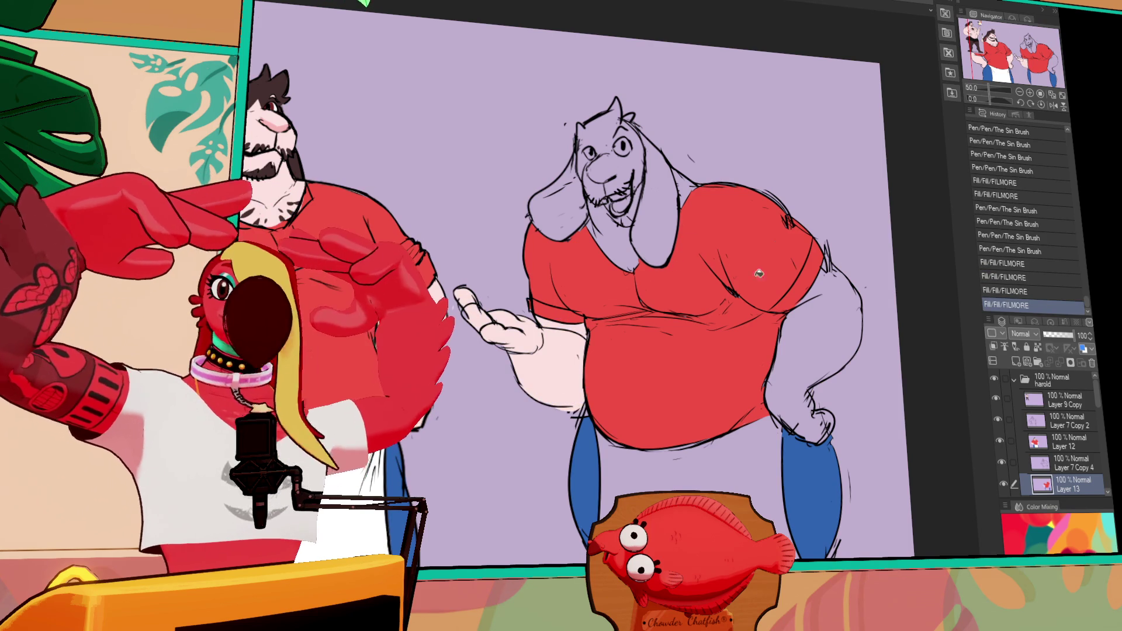
Fill the right arm, neck, chest, left ear and mouth pale pink after closing neck gaps.
click(825, 381)
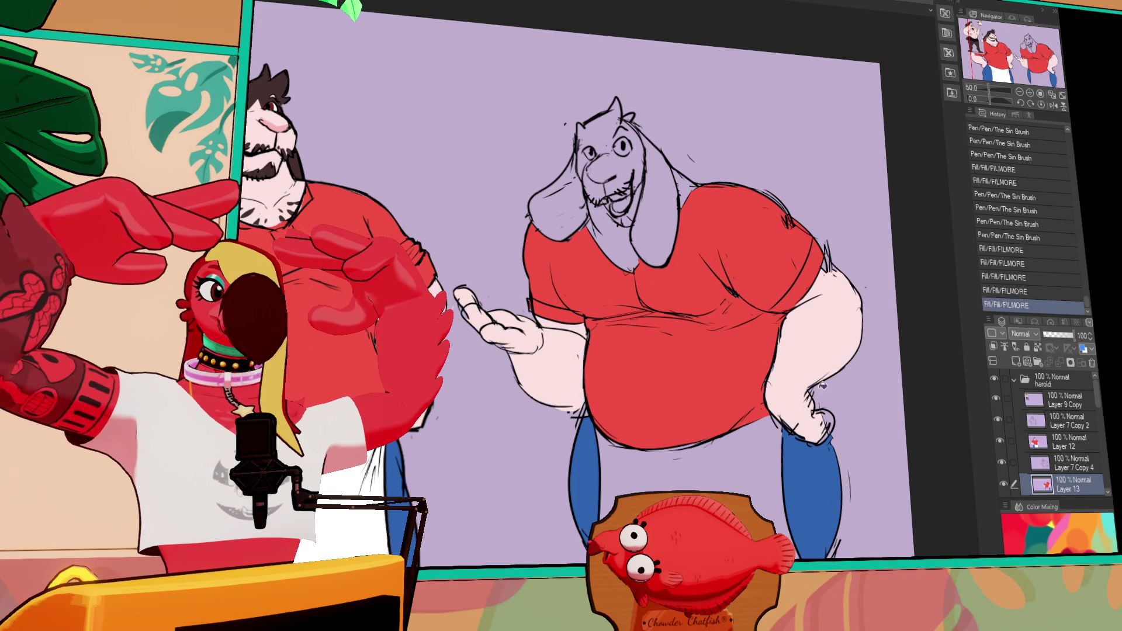
drag(818, 432, 824, 437)
drag(860, 374, 860, 402)
drag(738, 224, 738, 265)
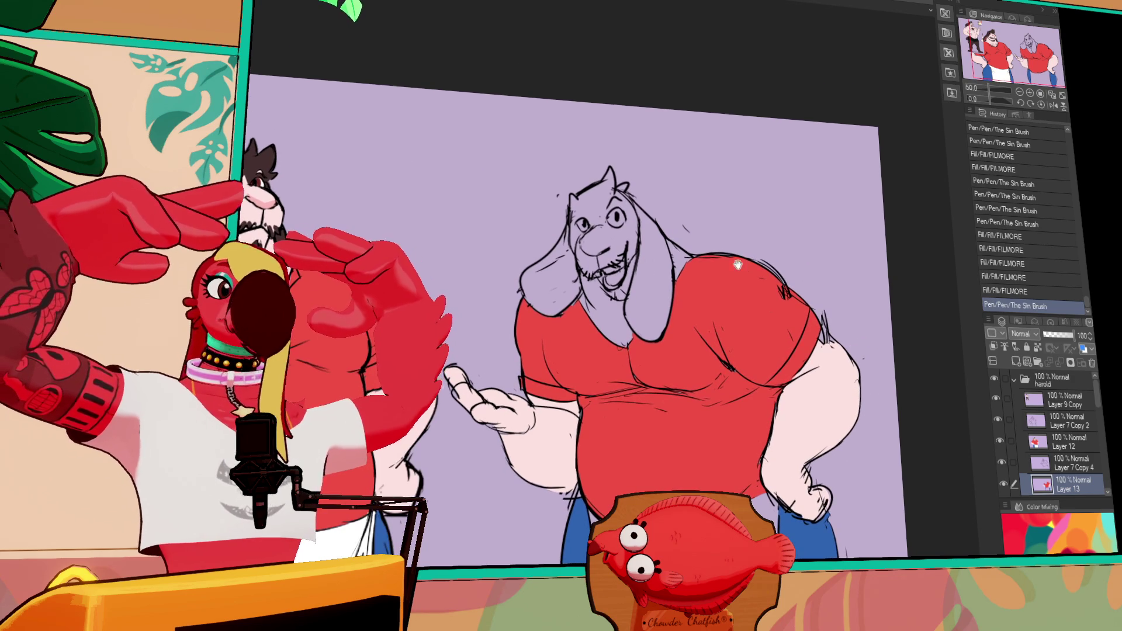
drag(636, 291, 645, 300)
click(634, 322)
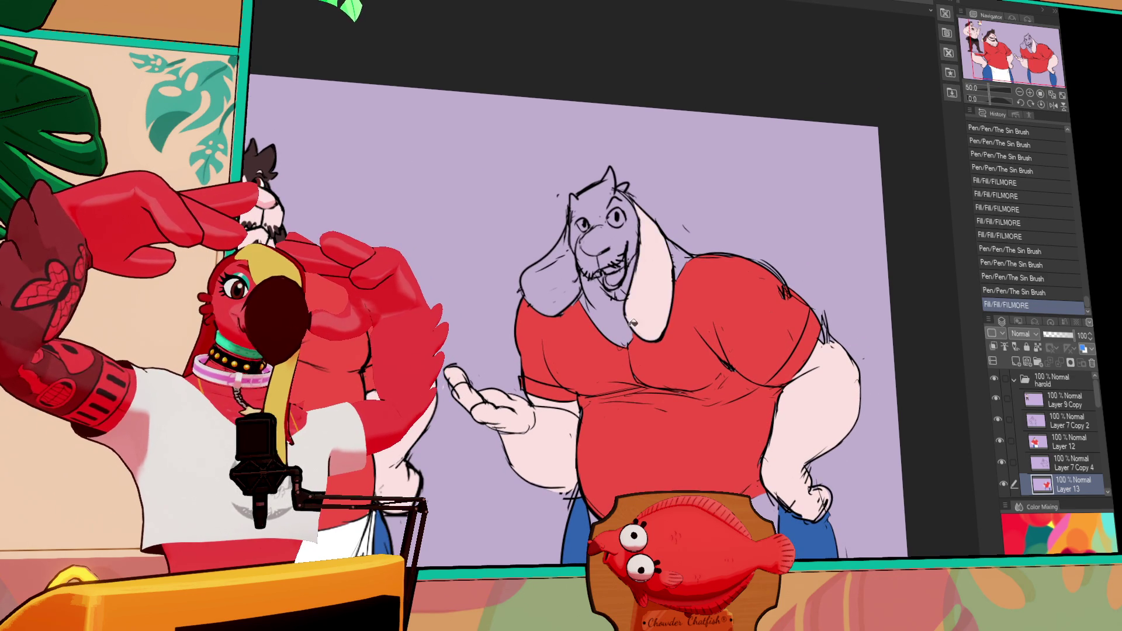
click(630, 320)
click(565, 288)
click(611, 280)
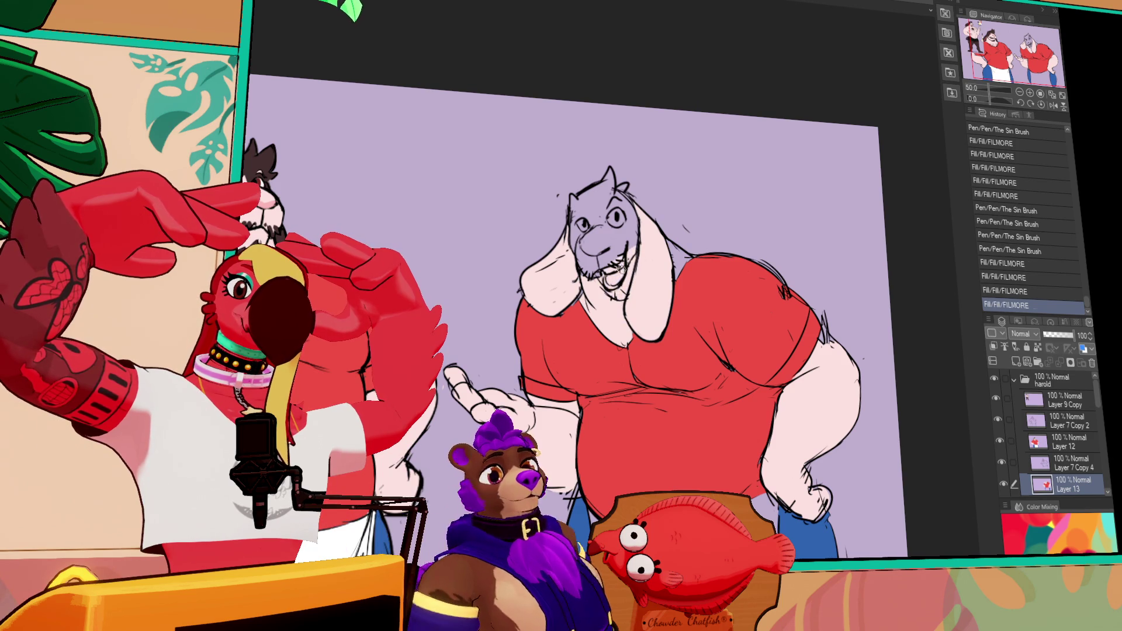
Seal the neck edge and eye gaps, then fill the collar and face patches pale pink.
drag(673, 264, 677, 276)
drag(675, 270, 678, 282)
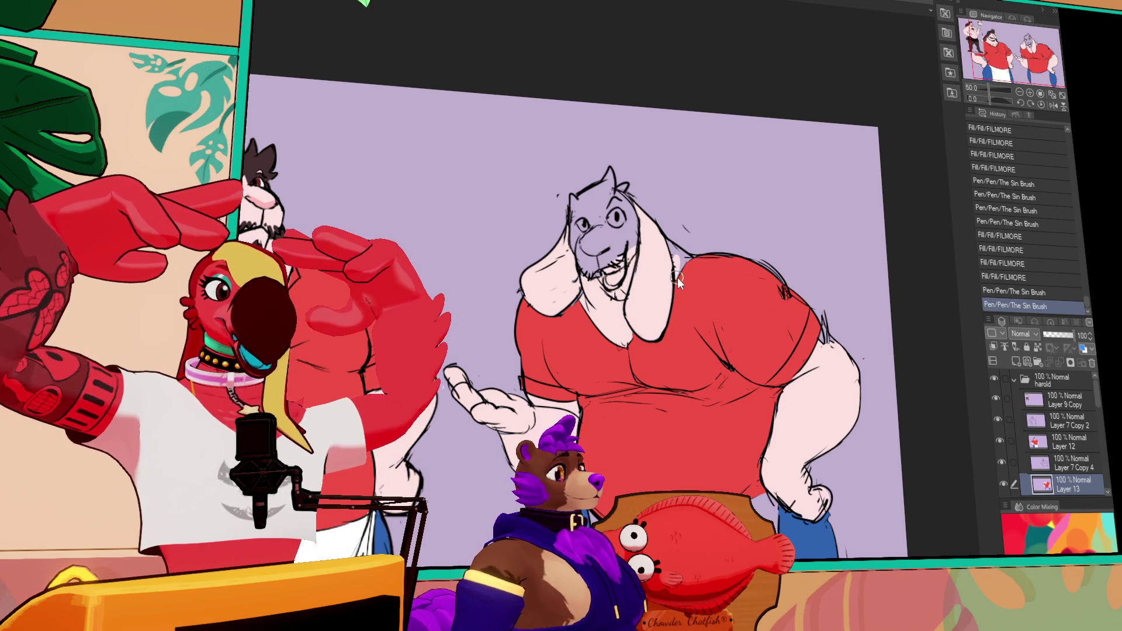
key(ctrl+z)
click(682, 258)
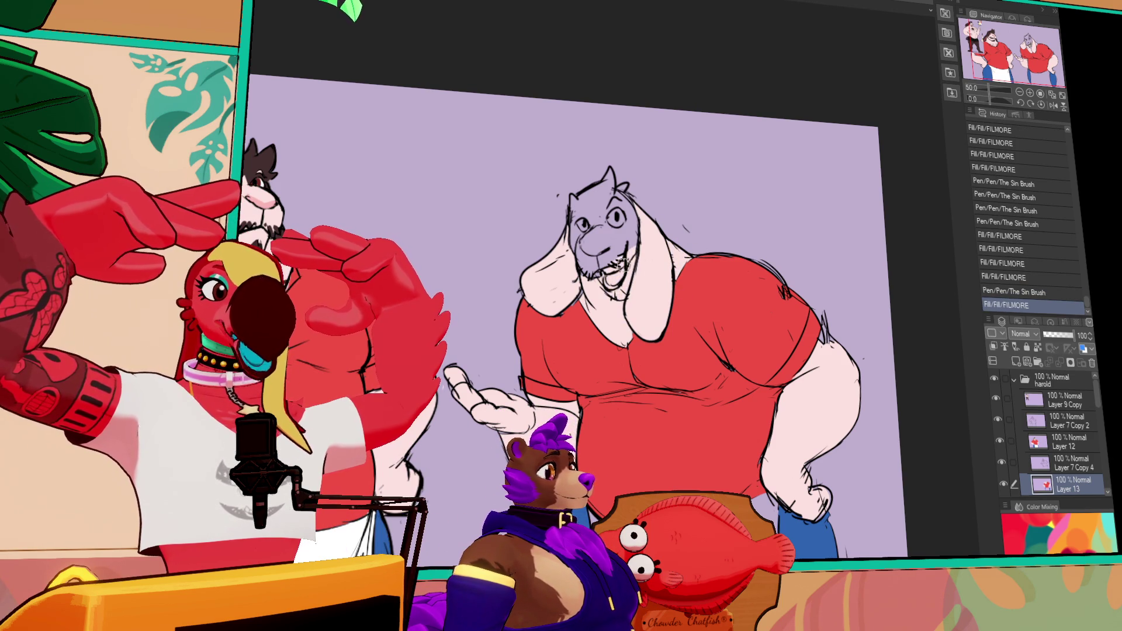
drag(641, 227, 651, 239)
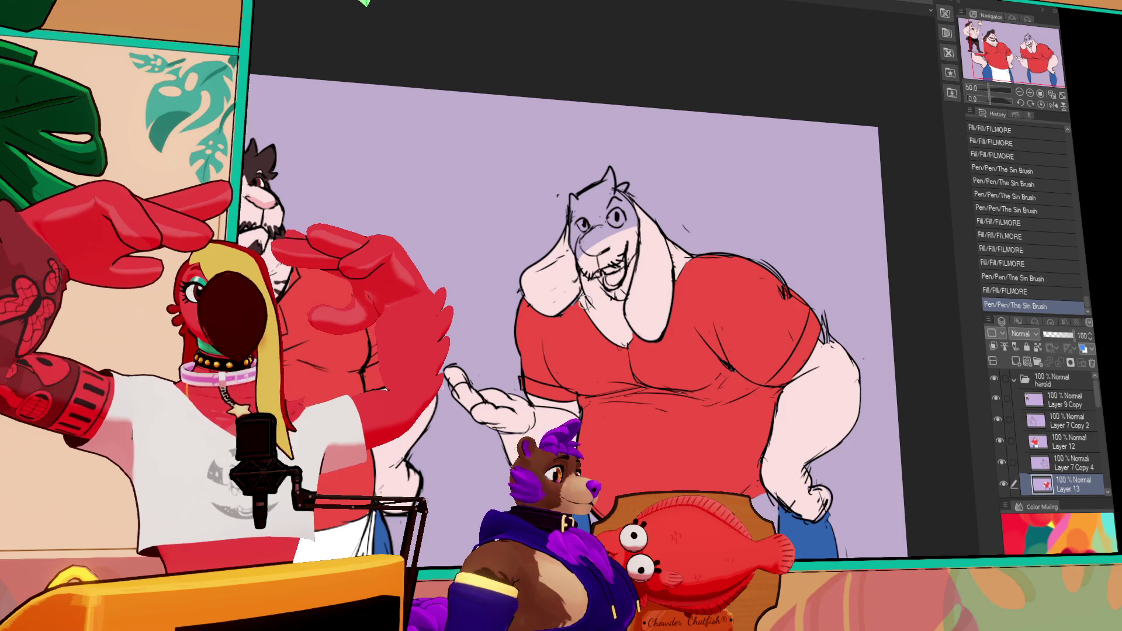
mouse_move(582, 232)
mouse_down()
mouse_move(591, 251)
mouse_move(617, 233)
mouse_up()
click(613, 239)
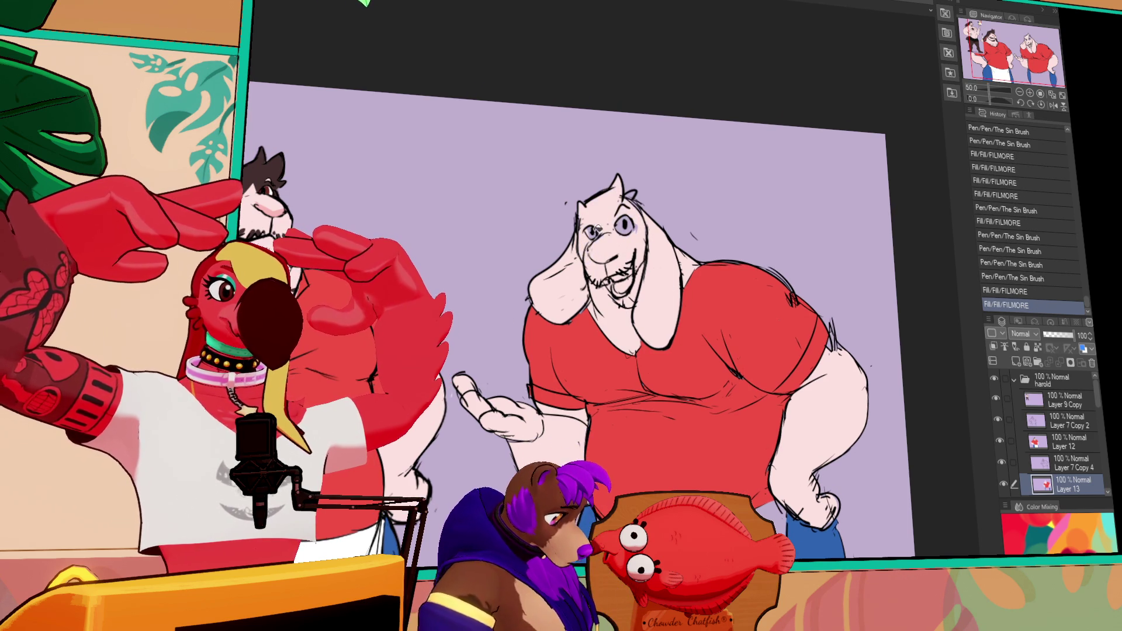
click(618, 247)
Try dark brow marks on the head, then undo them along with a stray stroke.
drag(608, 234, 613, 239)
mouse_move(596, 233)
mouse_down()
mouse_move(692, 241)
mouse_move(745, 264)
mouse_move(754, 242)
mouse_move(738, 296)
mouse_up()
key(ctrl+z)
mouse_move(764, 246)
mouse_down()
mouse_move(783, 260)
mouse_move(735, 295)
mouse_move(732, 285)
mouse_move(733, 295)
mouse_move(774, 260)
mouse_move(797, 275)
mouse_up()
key(ctrl+z)
key(ctrl+z)
key(ctrl+z)
key(ctrl+z)
key(ctrl+z)
key(ctrl+z)
Draw the brow and eye marking outline and fill the head patch dark brown.
drag(751, 234, 794, 281)
key(ctrl+z)
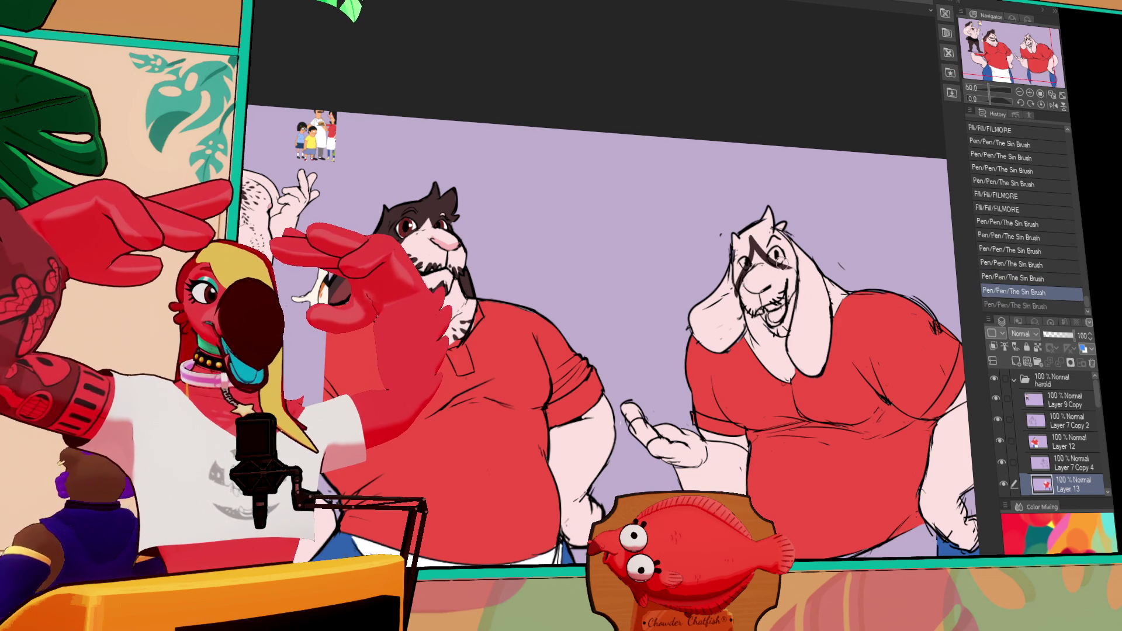
drag(751, 234, 795, 274)
key(ctrl+z)
drag(751, 233, 804, 278)
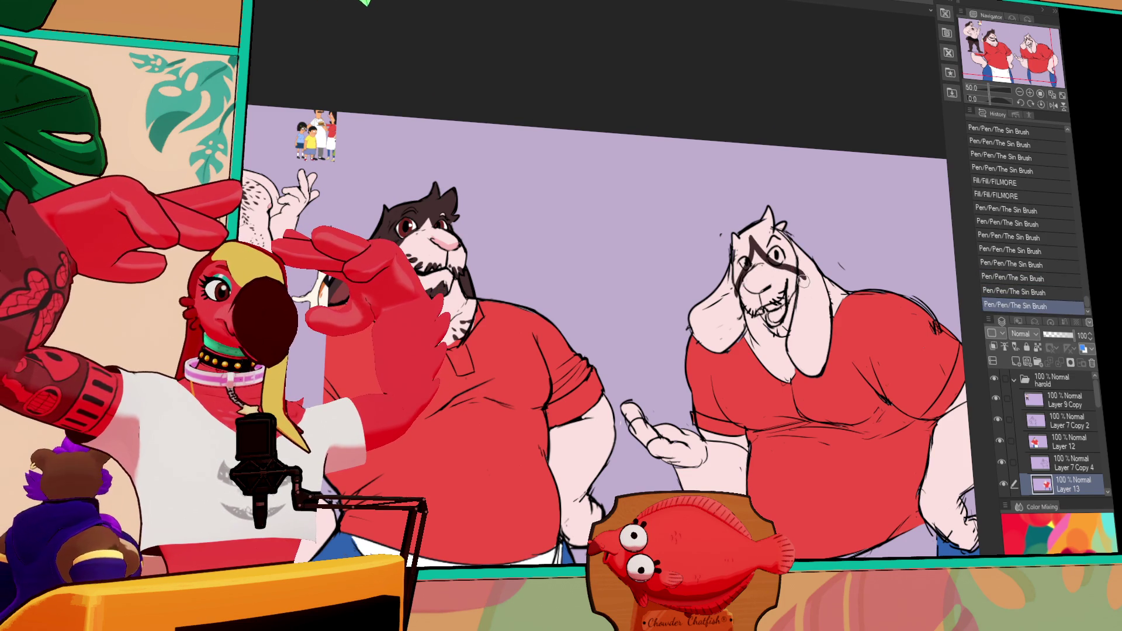
click(743, 245)
click(740, 269)
mouse_move(736, 234)
mouse_down()
mouse_move(733, 270)
mouse_move(770, 220)
mouse_up()
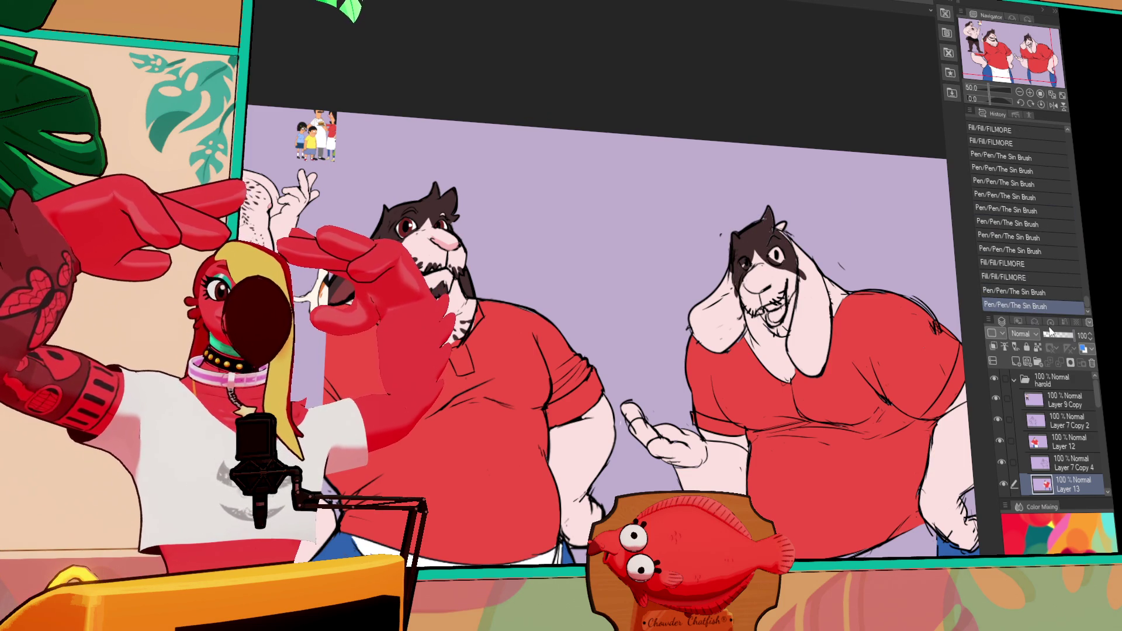
Lock transparent pixels on Layer 13 and paint detail strokes on the goat's face and eye.
click(1038, 347)
drag(771, 221, 792, 259)
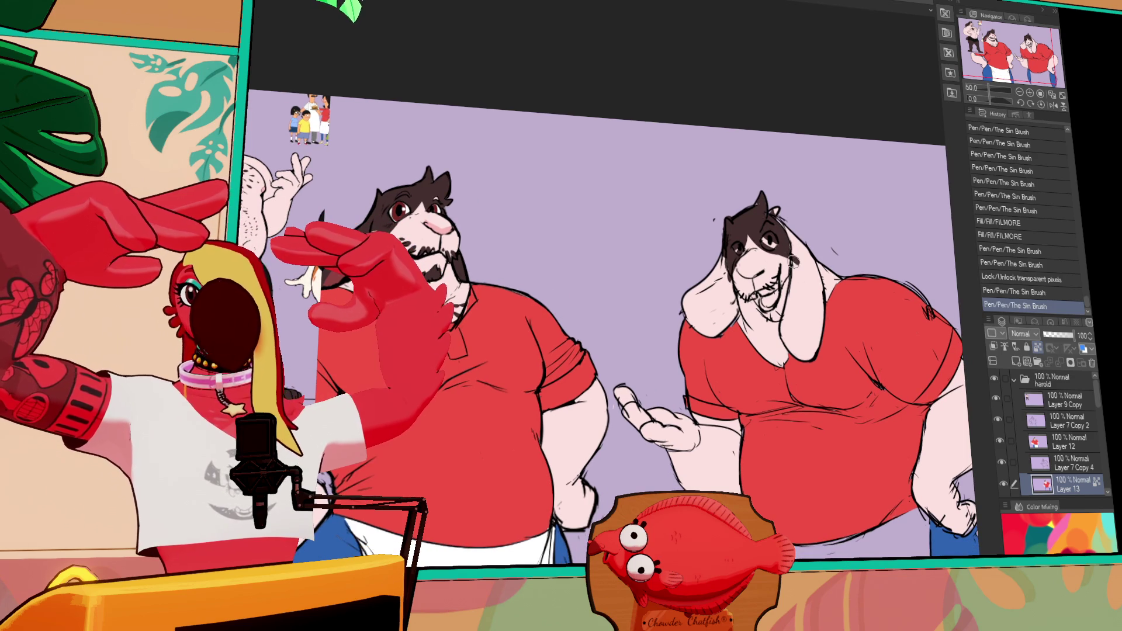
drag(740, 231, 728, 270)
mouse_move(765, 206)
mouse_down()
mouse_move(784, 250)
mouse_move(769, 242)
mouse_move(787, 242)
mouse_move(788, 224)
mouse_up()
key(ctrl+z)
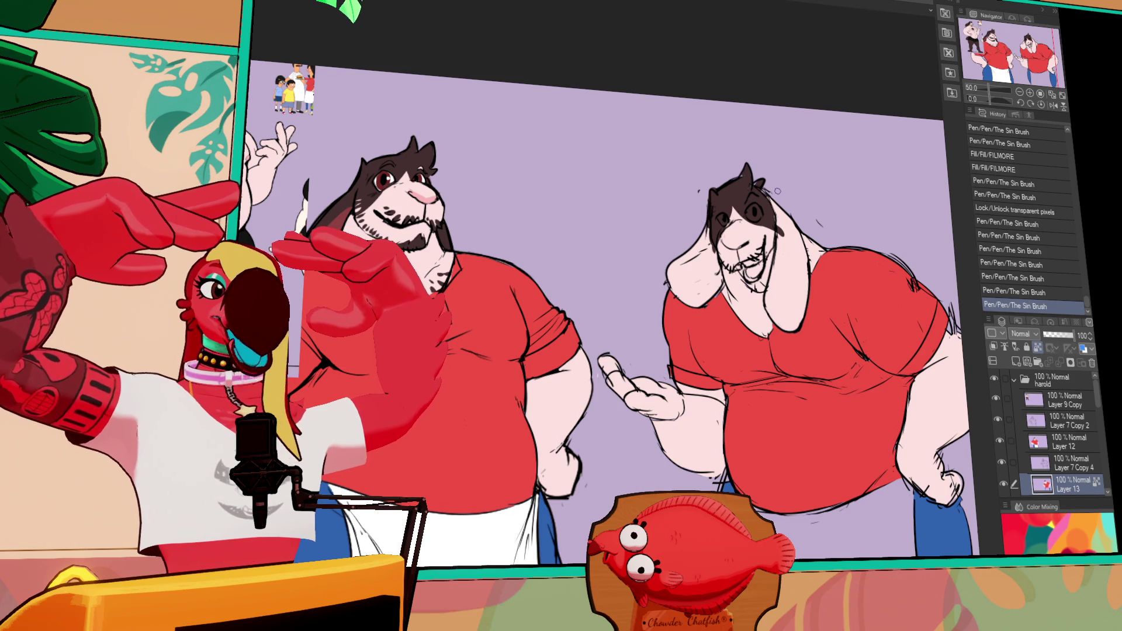
Fill the apron area between the goat's legs white.
drag(761, 513, 768, 507)
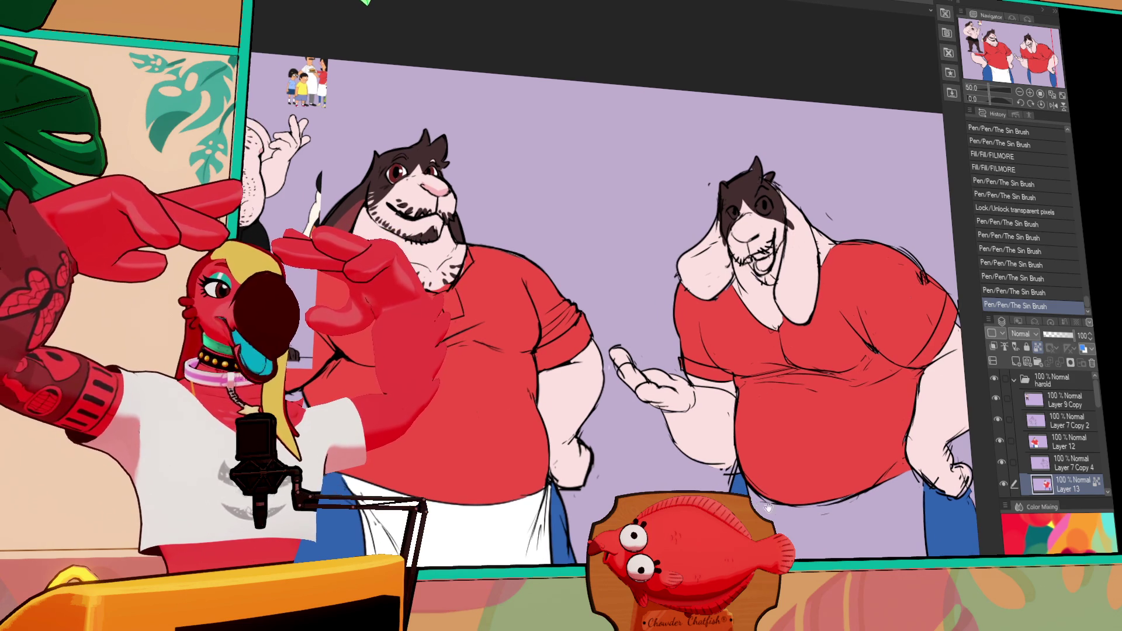
click(845, 538)
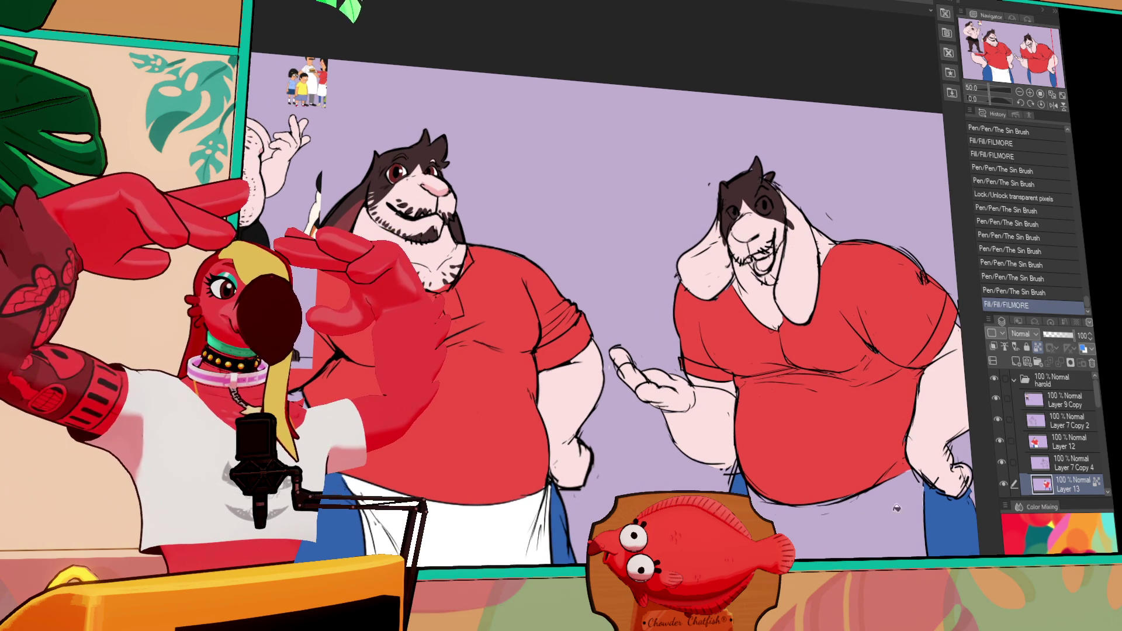
drag(944, 530, 908, 442)
click(869, 488)
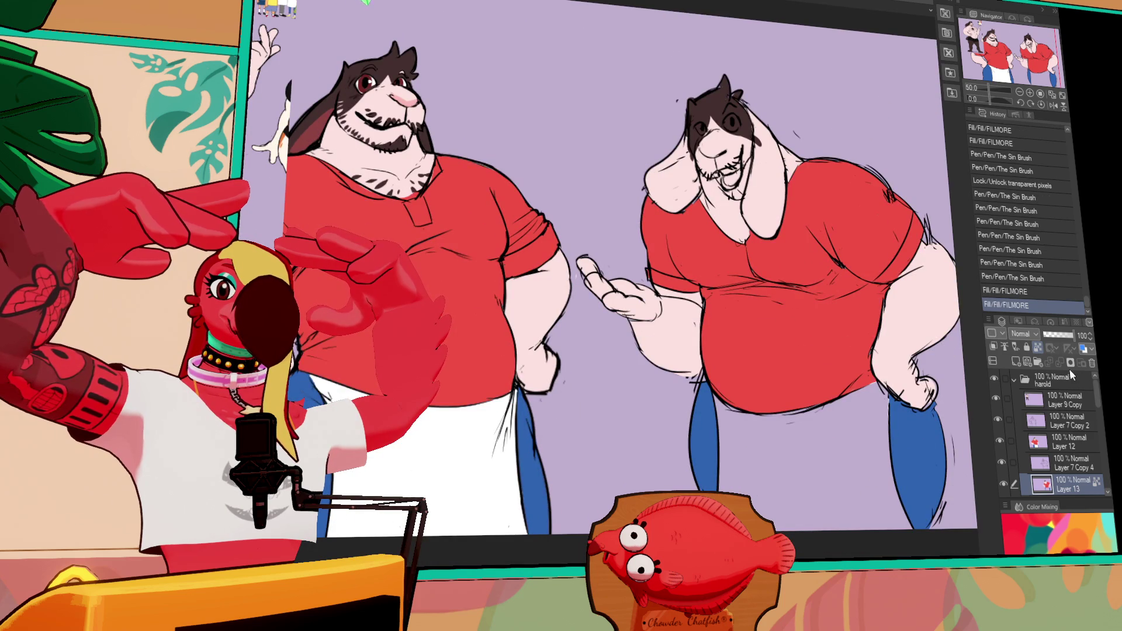
click(1037, 348)
click(853, 482)
Ink a fold line on the white apron with the pen.
key(p)
mouse_move(777, 417)
mouse_down()
mouse_move(812, 411)
mouse_move(769, 419)
mouse_up()
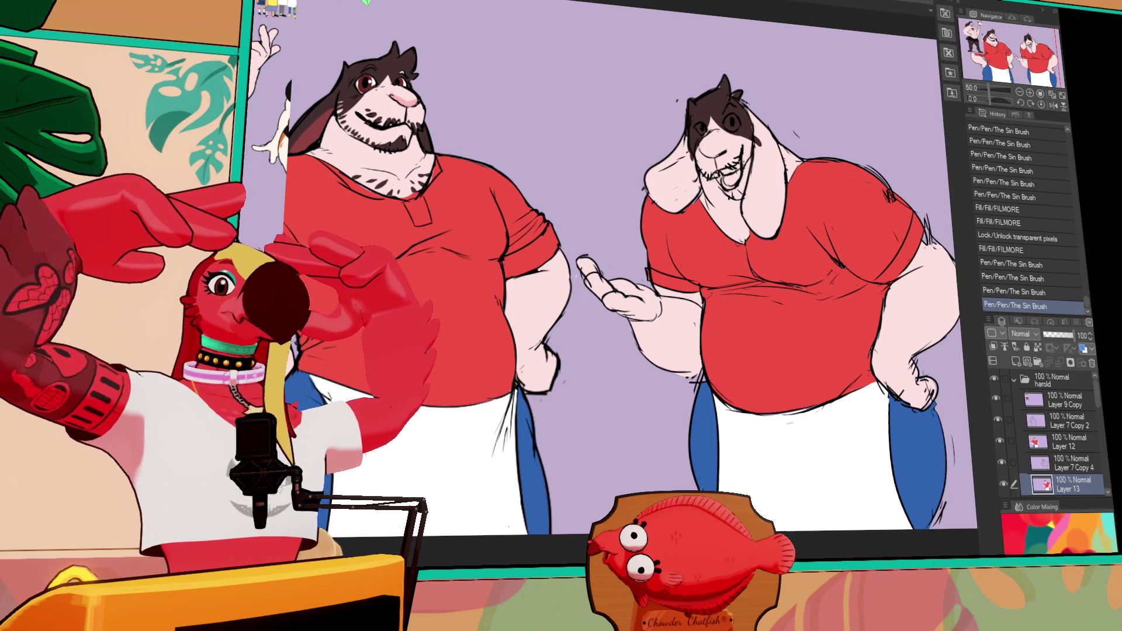
scroll(668, 289, up, 1)
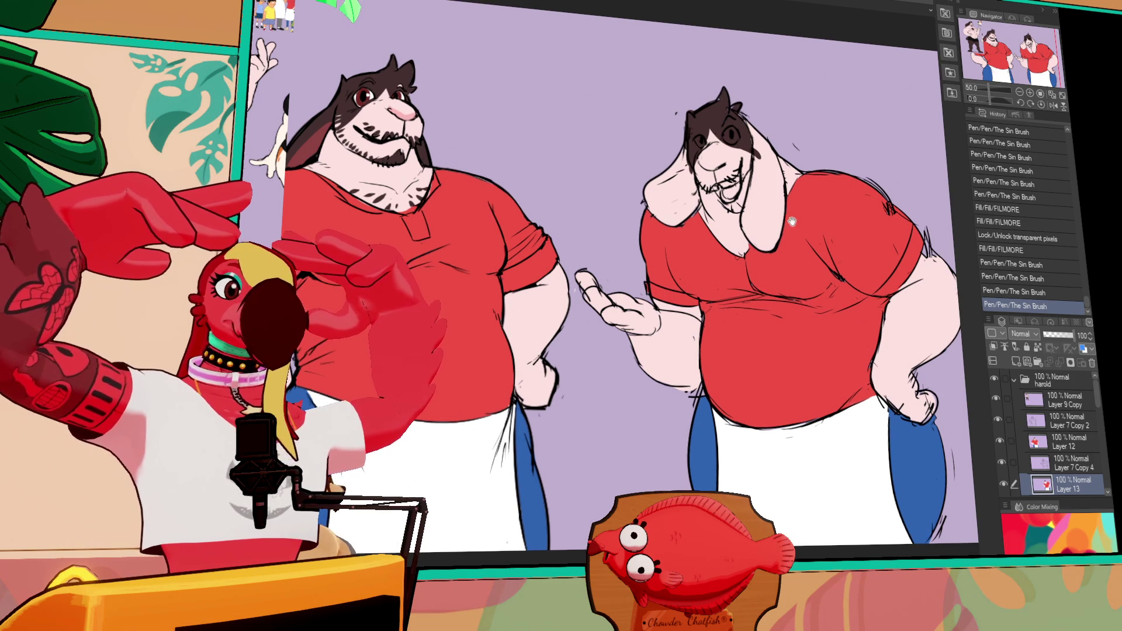
Ink small dark beard marks on the right goat's chin and around its mouth.
scroll(669, 289, up, 3)
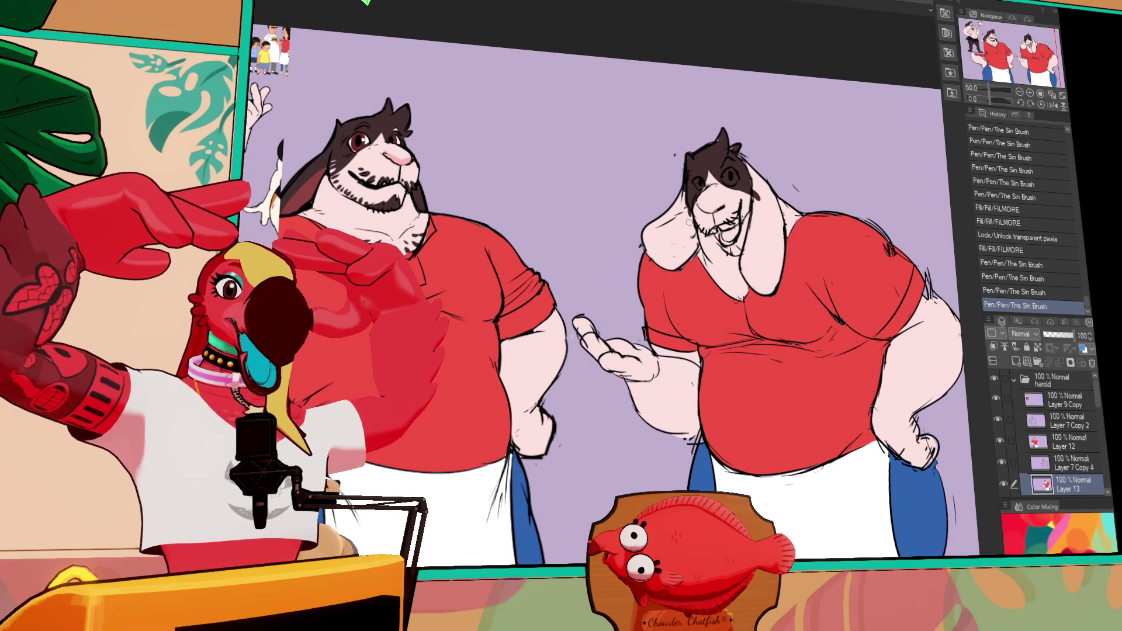
click(736, 250)
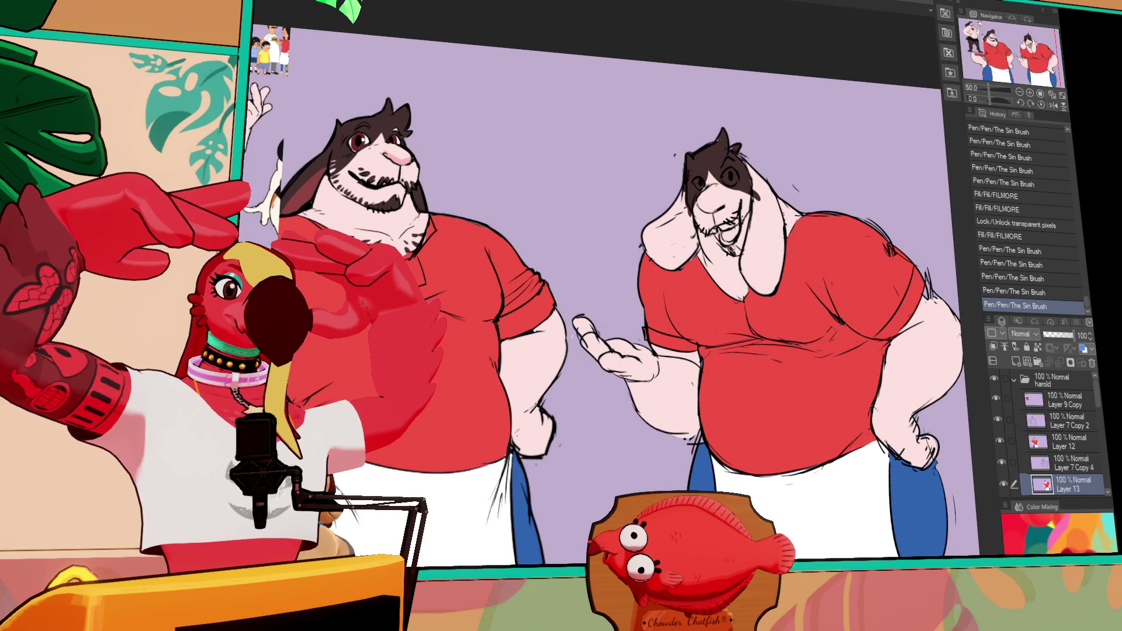
click(740, 250)
click(736, 237)
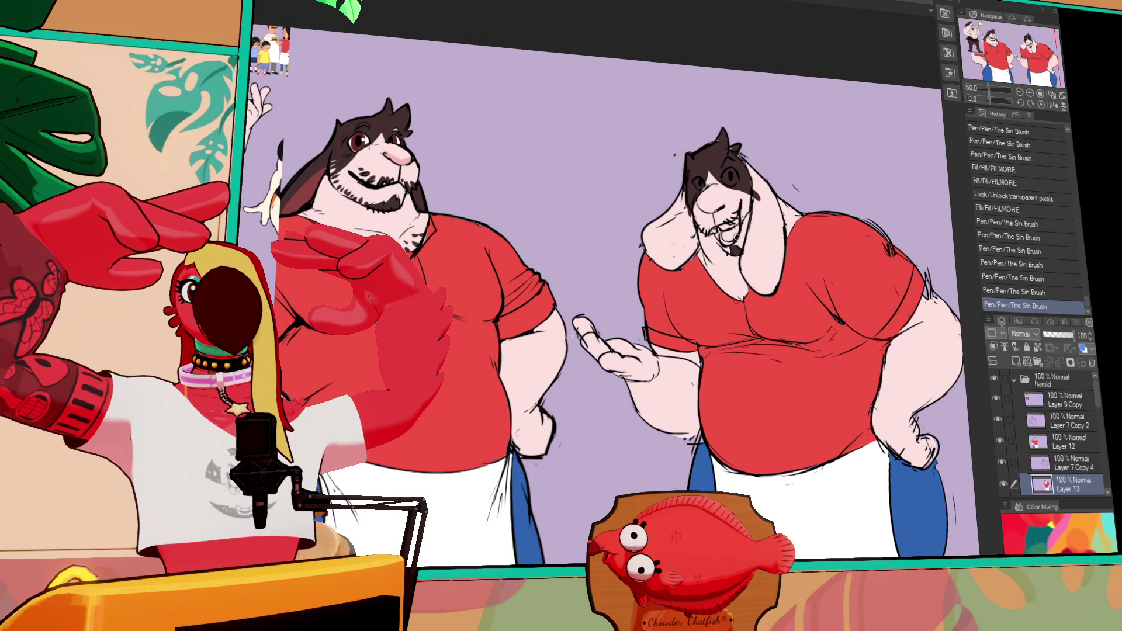
click(740, 250)
click(743, 249)
key(ctrl+z)
click(741, 250)
click(733, 251)
click(735, 251)
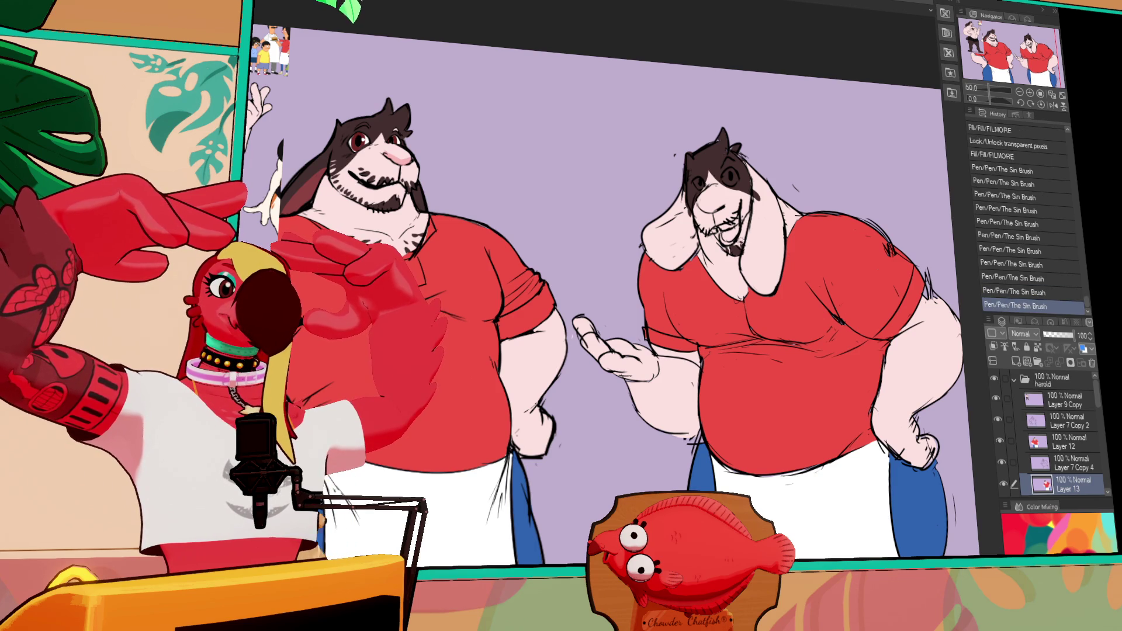
Bucket-fill the right goat's first floppy ear dark brown and touch up its lower edge.
click(699, 260)
click(700, 257)
click(696, 294)
click(698, 300)
click(699, 303)
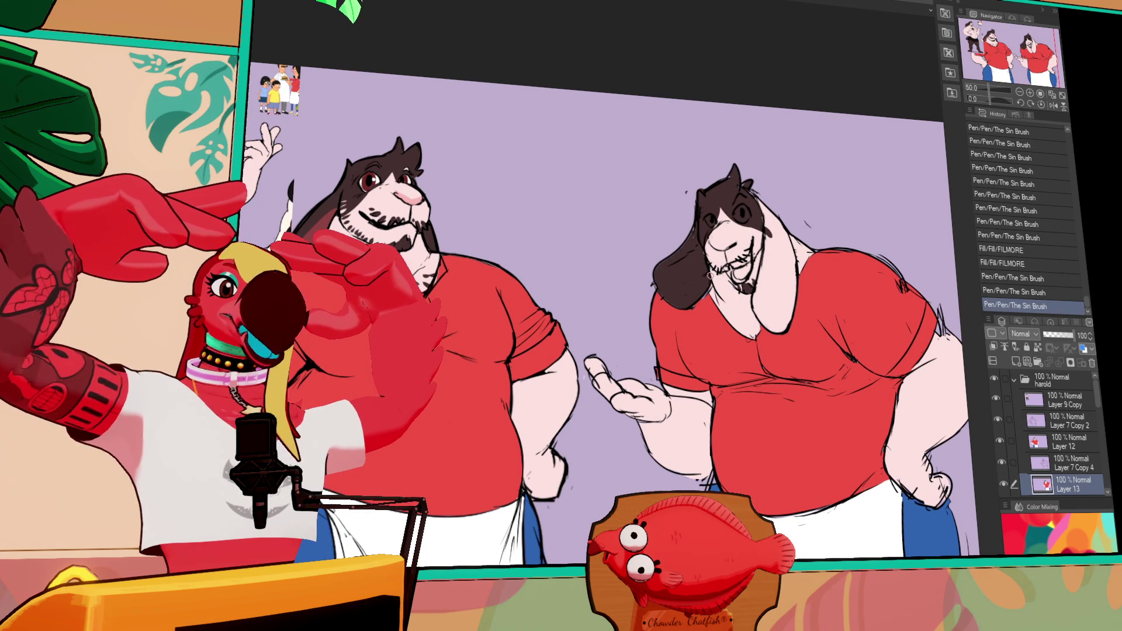
click(687, 309)
click(684, 305)
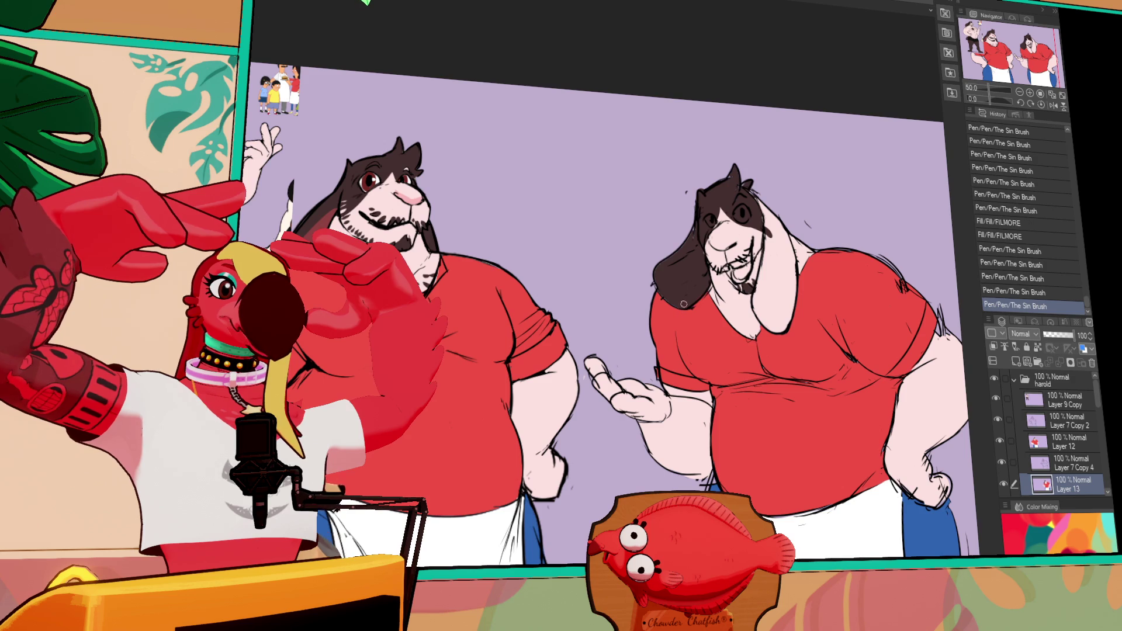
Fill the small leftover gaps near the ear and touch up ink around ear and head.
click(657, 279)
click(662, 286)
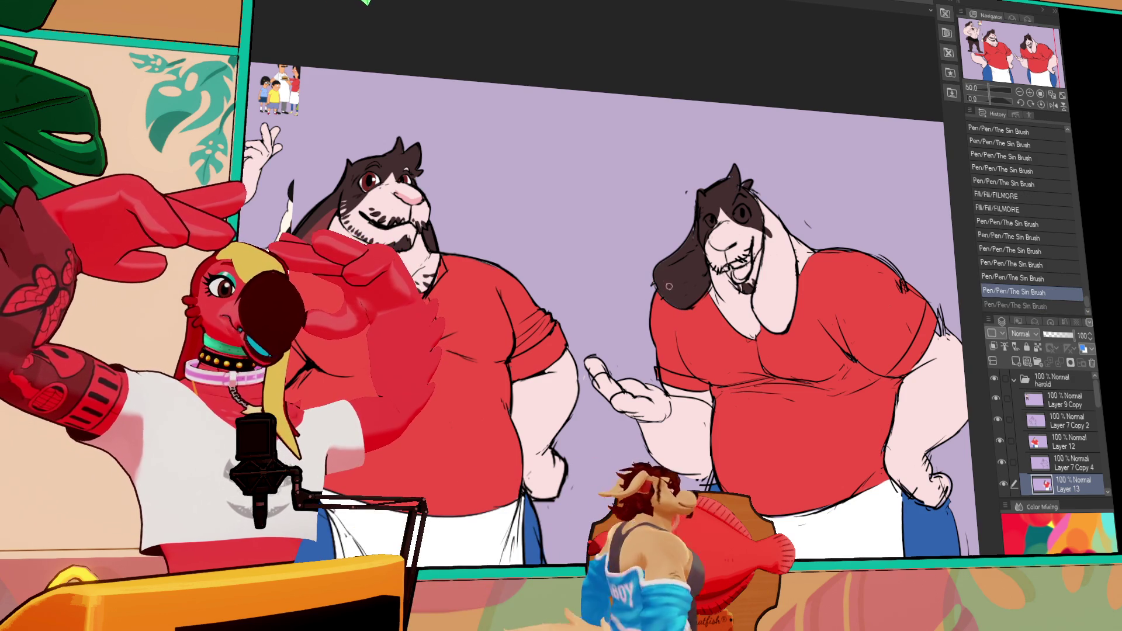
click(678, 299)
click(684, 275)
click(688, 258)
click(692, 242)
click(695, 224)
click(698, 229)
click(701, 235)
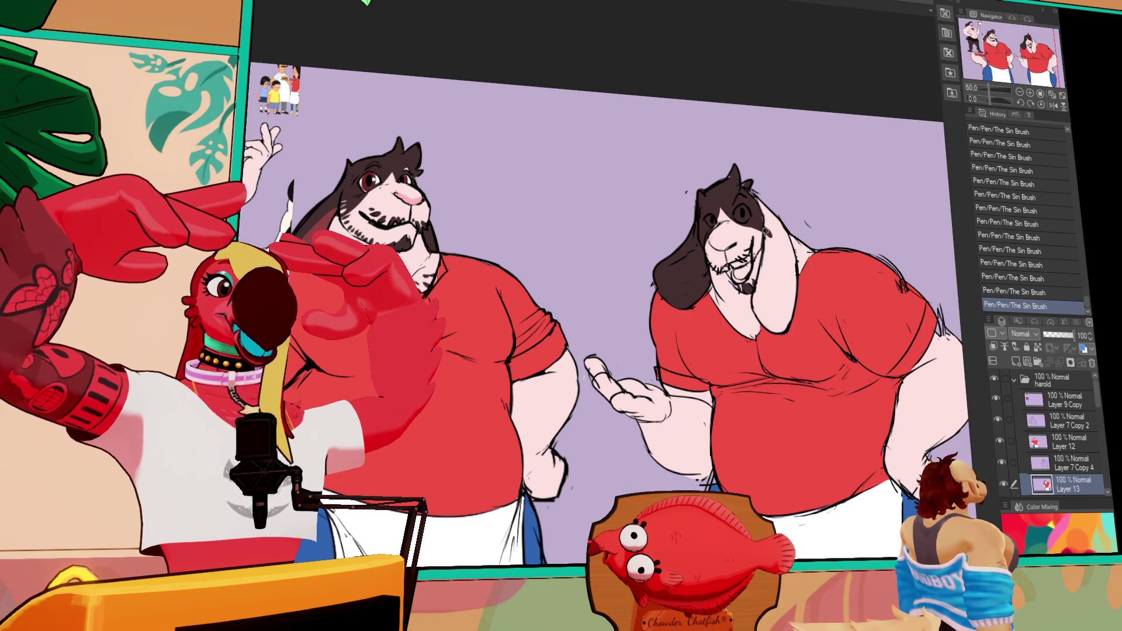
Fill the right goat's second ear dark brown and touch it up.
click(763, 210)
click(771, 274)
click(783, 251)
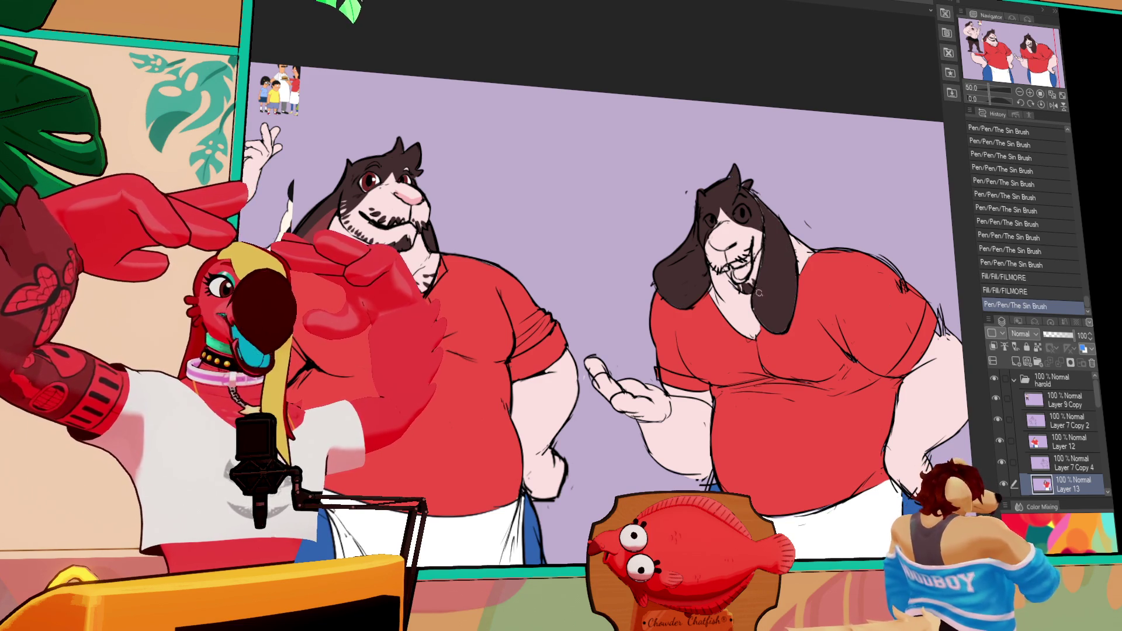
Ink short fur strokes on the goat's face, chest and near its head.
drag(760, 253, 761, 272)
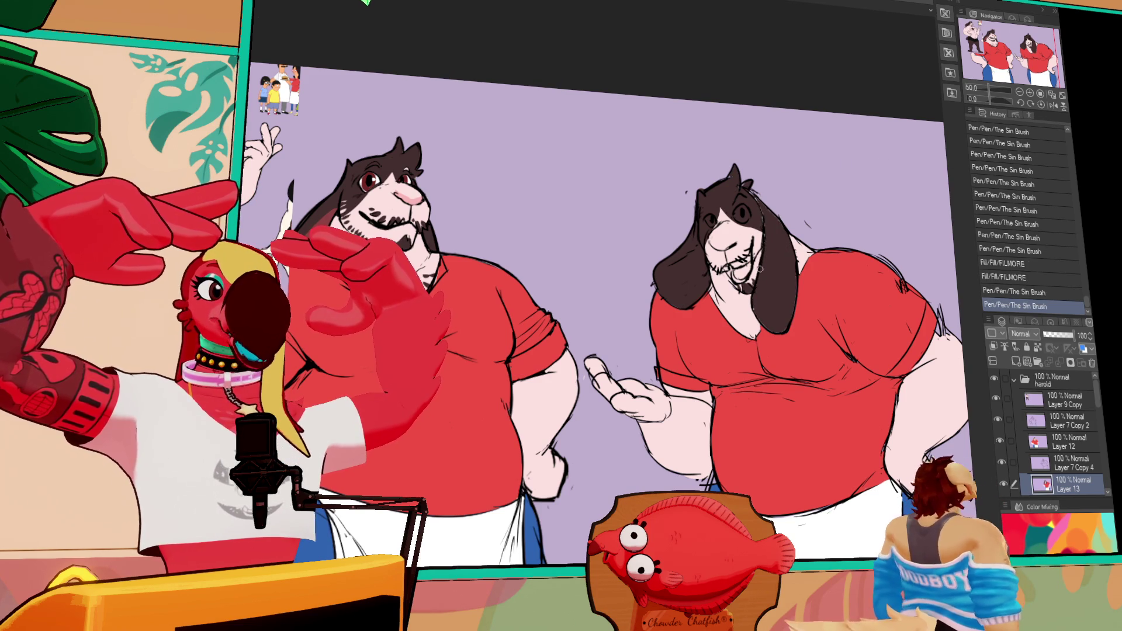
drag(759, 318, 769, 330)
drag(772, 280, 775, 293)
drag(775, 298, 787, 328)
drag(795, 264, 781, 323)
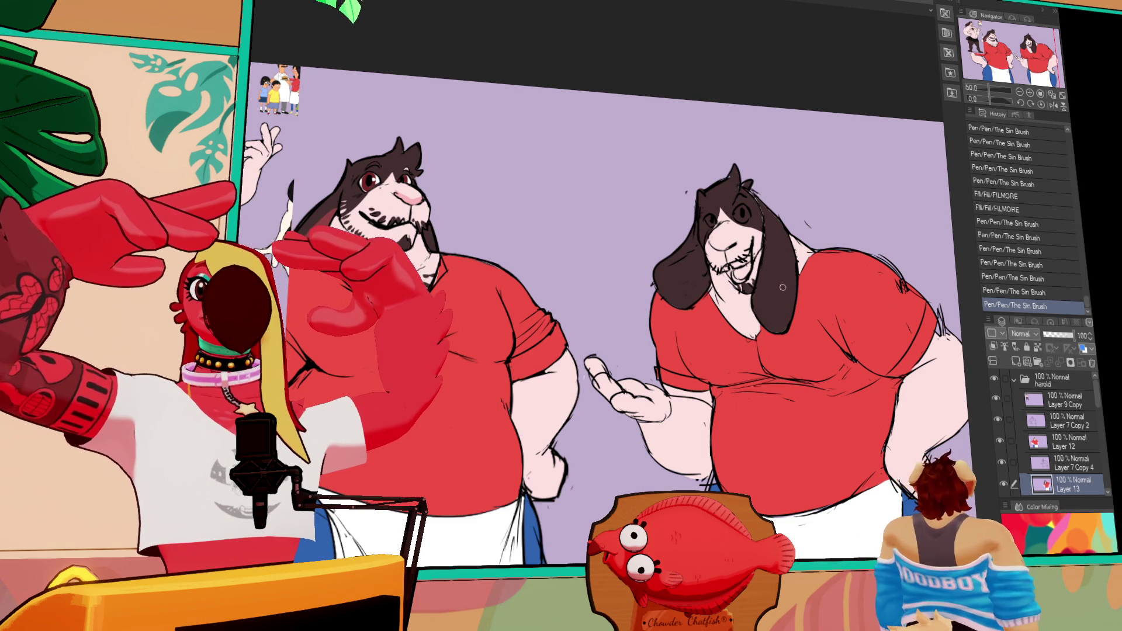
scroll(783, 288, up, 1)
mouse_move(760, 233)
mouse_down()
mouse_move(757, 217)
mouse_move(760, 228)
mouse_up()
drag(760, 234, 769, 251)
scroll(790, 234, up, 1)
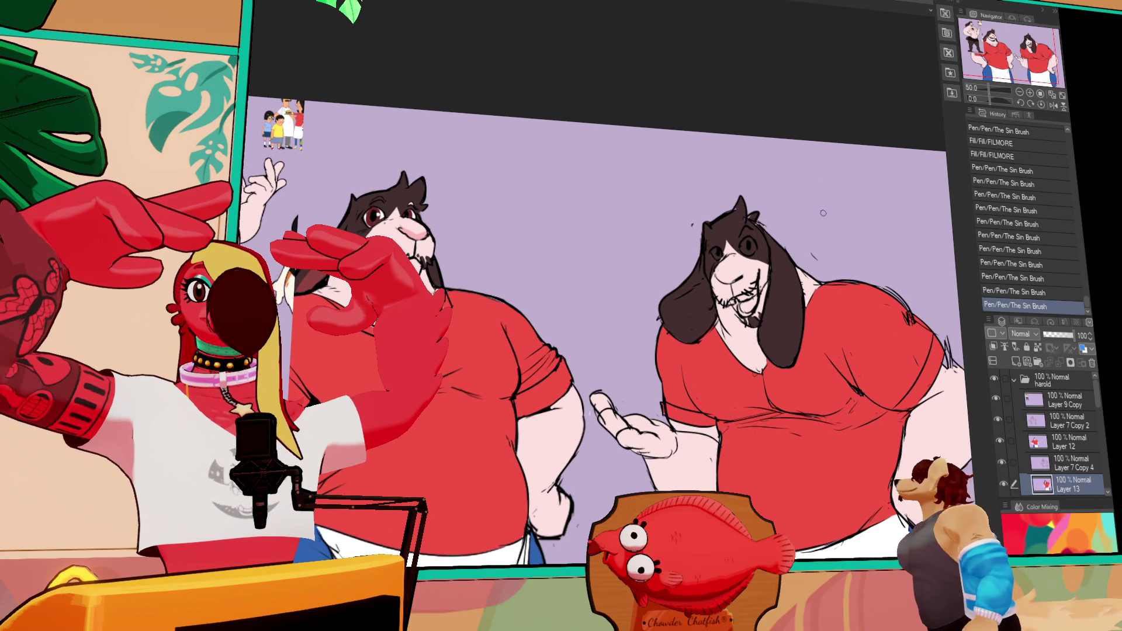
drag(751, 222, 753, 225)
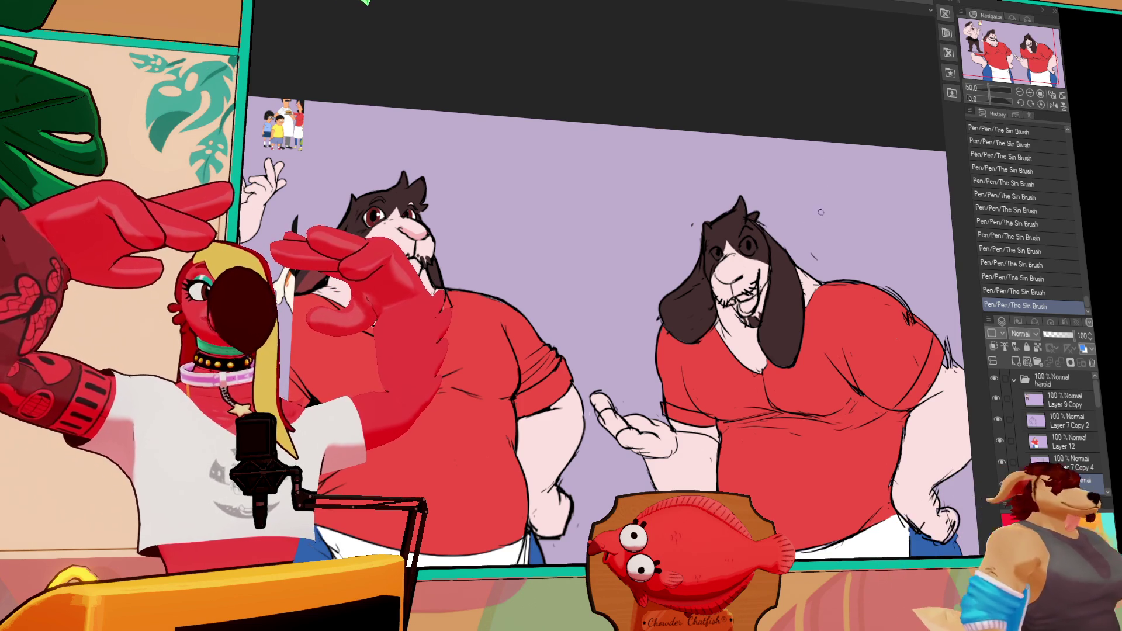
drag(770, 259, 770, 239)
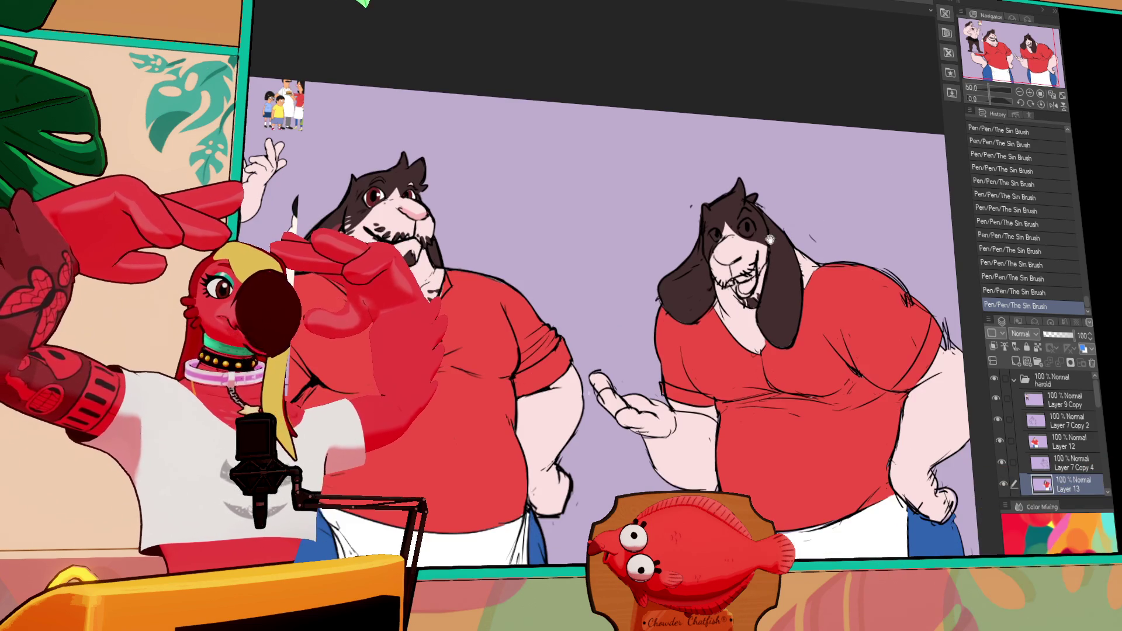
Auto-select the right goat's ear, fill its inner area lighter brown, then deselect.
click(697, 285)
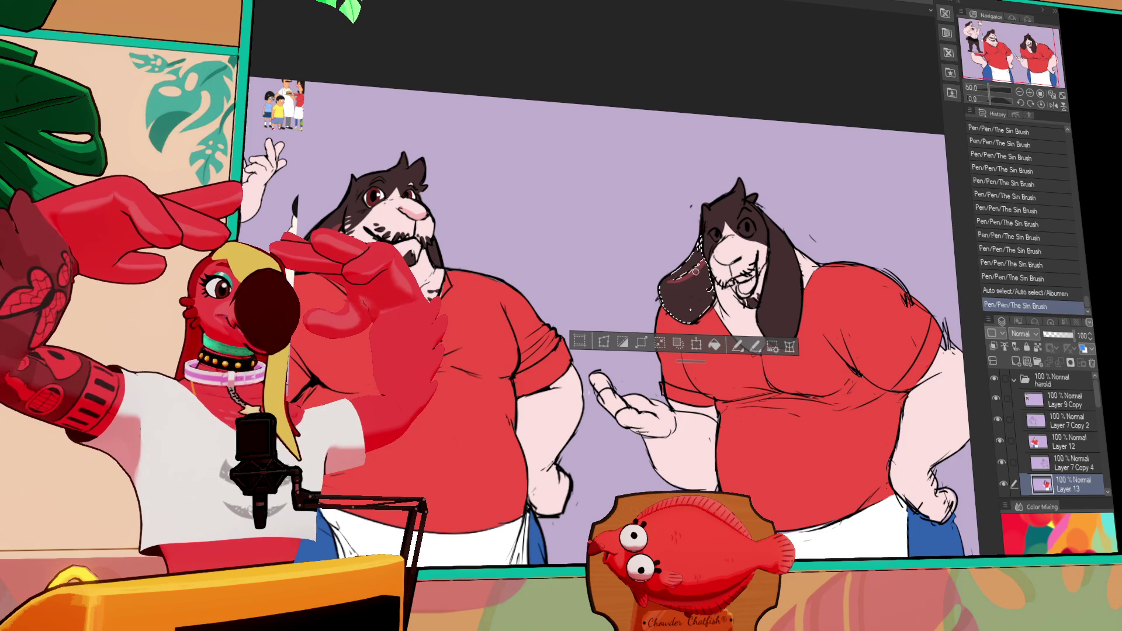
mouse_move(672, 285)
mouse_down()
mouse_move(684, 304)
mouse_move(698, 288)
mouse_up()
key(g)
double_click(690, 289)
drag(698, 288, 698, 240)
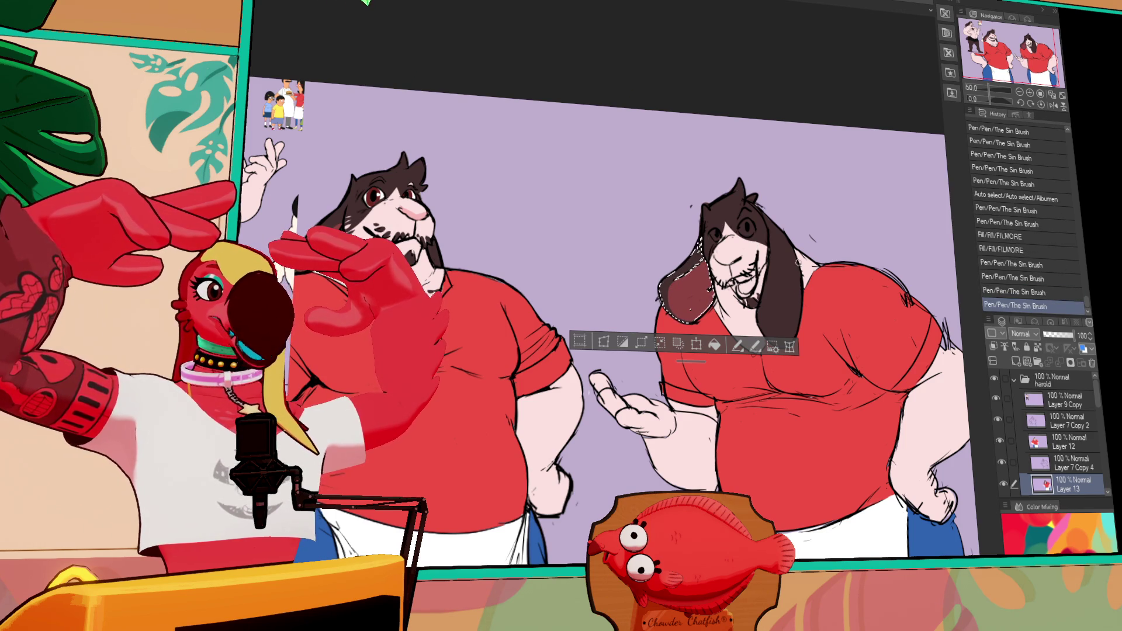
key(ctrl+d)
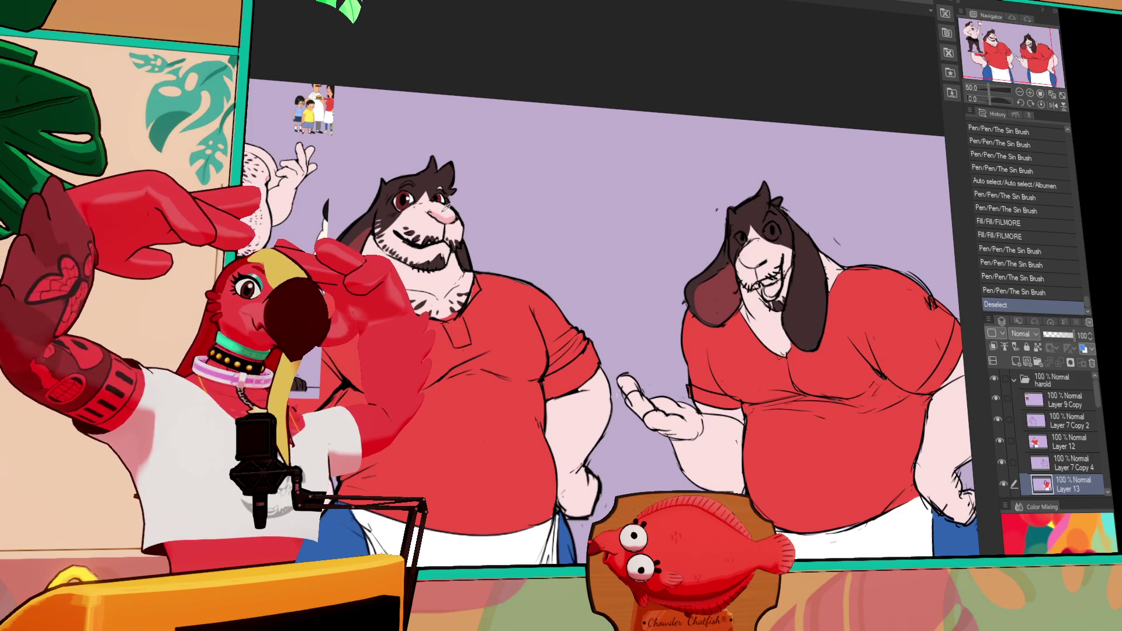
Ink small strokes on the goat's nose and fill the nose pink.
drag(741, 260, 760, 266)
key(ctrl+z)
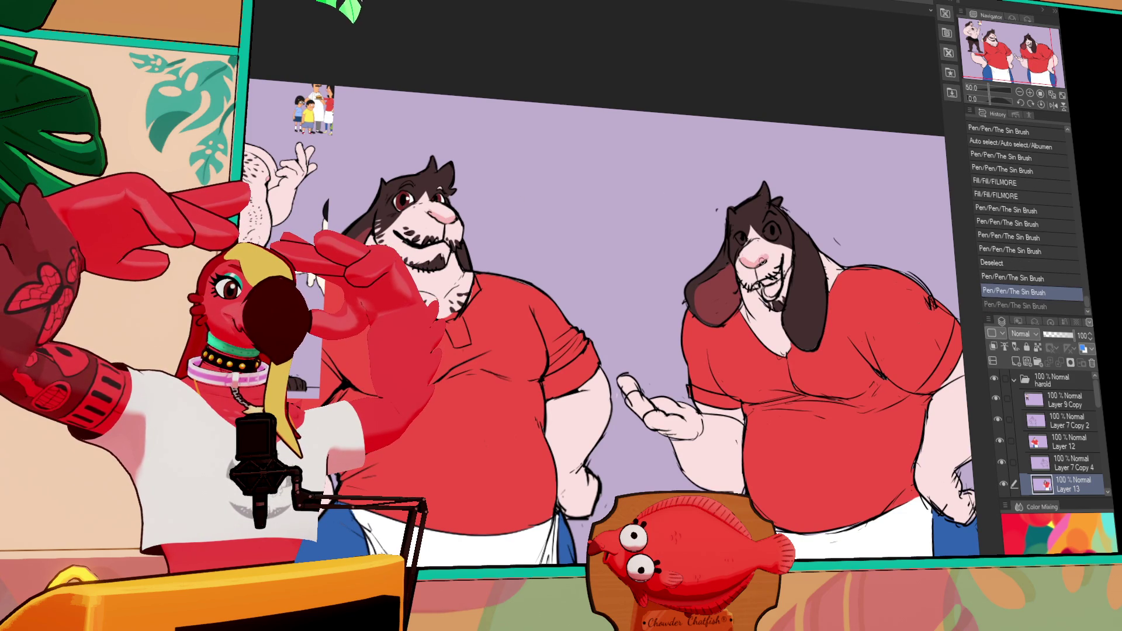
key(ctrl+y)
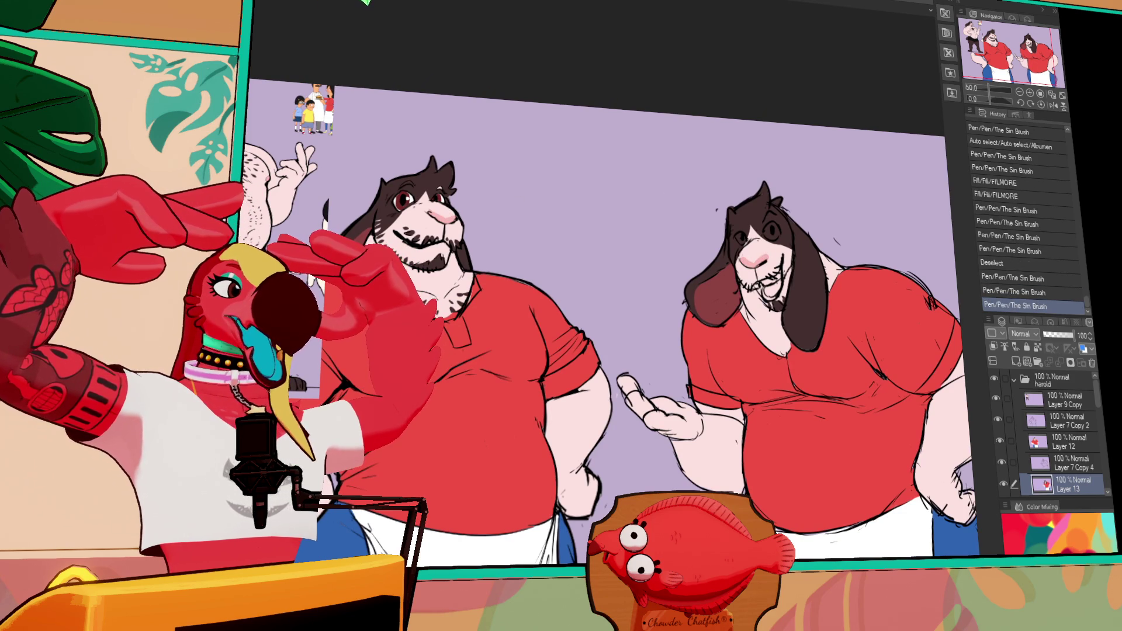
click(758, 282)
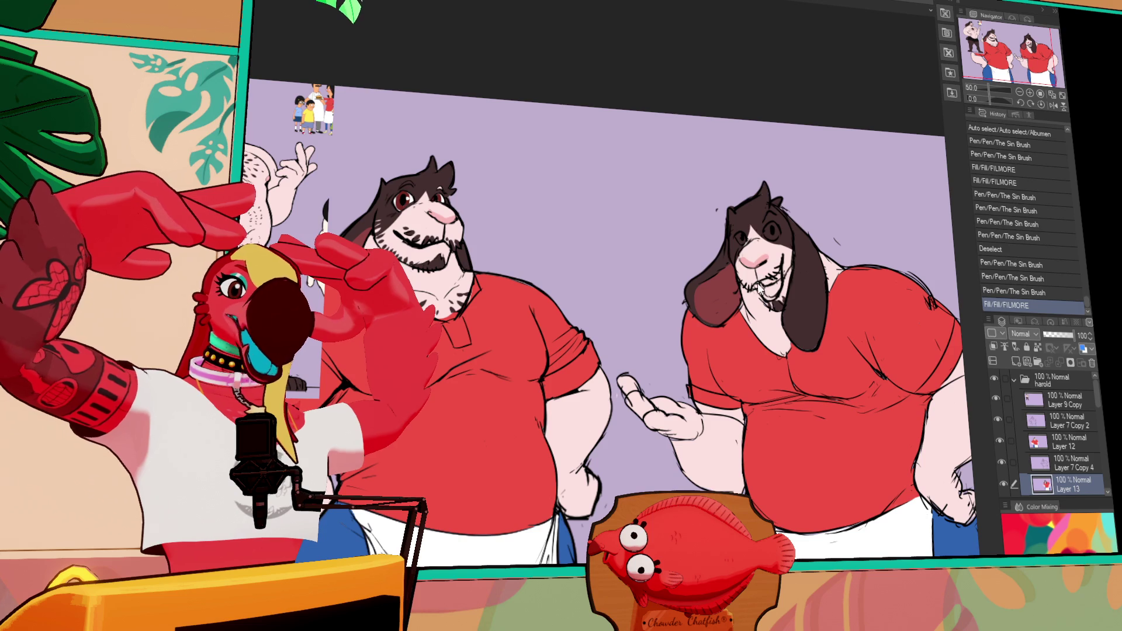
Ink small hatching strokes near the right goat's mouth and chin with The Sin Brush.
drag(754, 287, 781, 269)
drag(766, 287, 775, 295)
drag(771, 293, 777, 298)
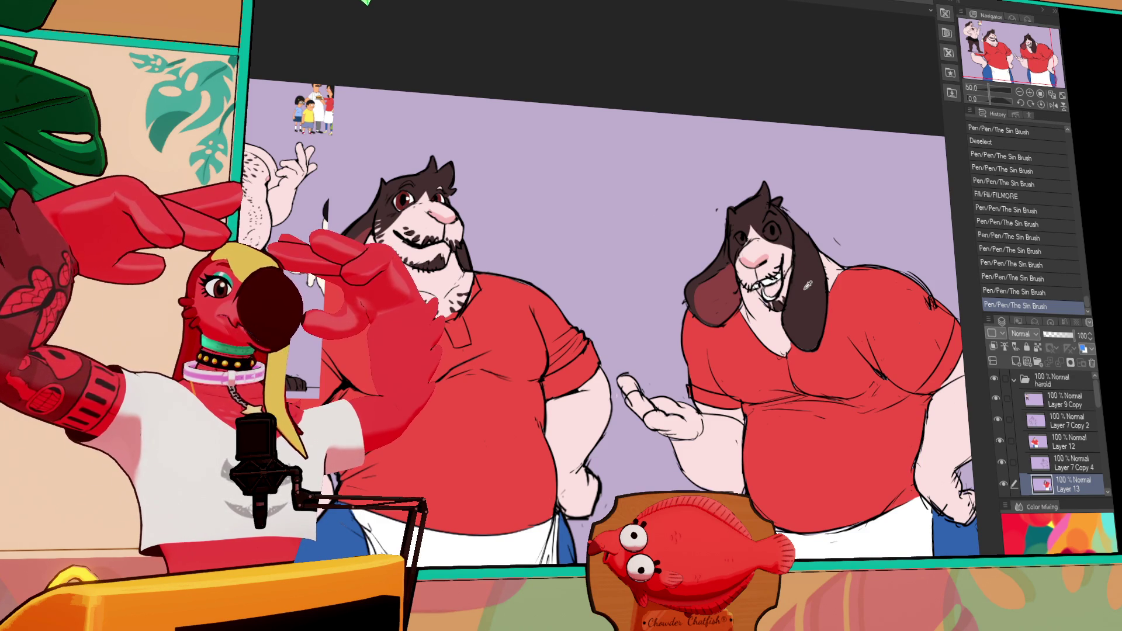
click(756, 307)
click(757, 309)
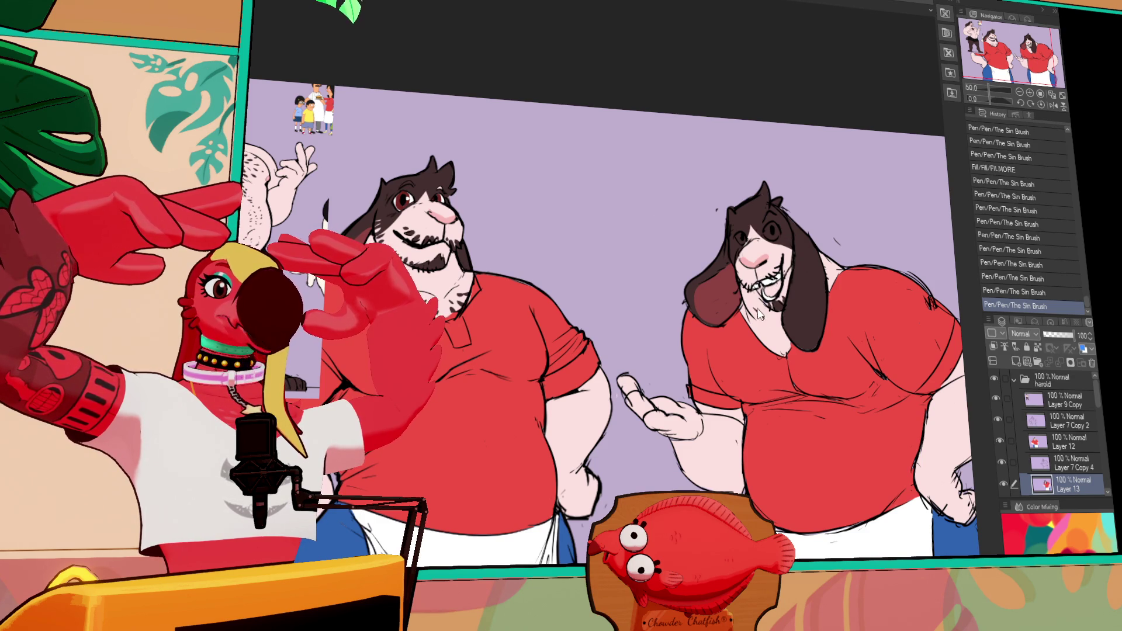
key(ctrl+z)
key(ctrl+z)
key(ctrl+y)
key(ctrl+y)
Add chest fur hatching and paint a white eyeball with a dark pupil.
click(770, 343)
mouse_move(783, 340)
mouse_down()
mouse_move(786, 356)
mouse_move(781, 332)
mouse_up()
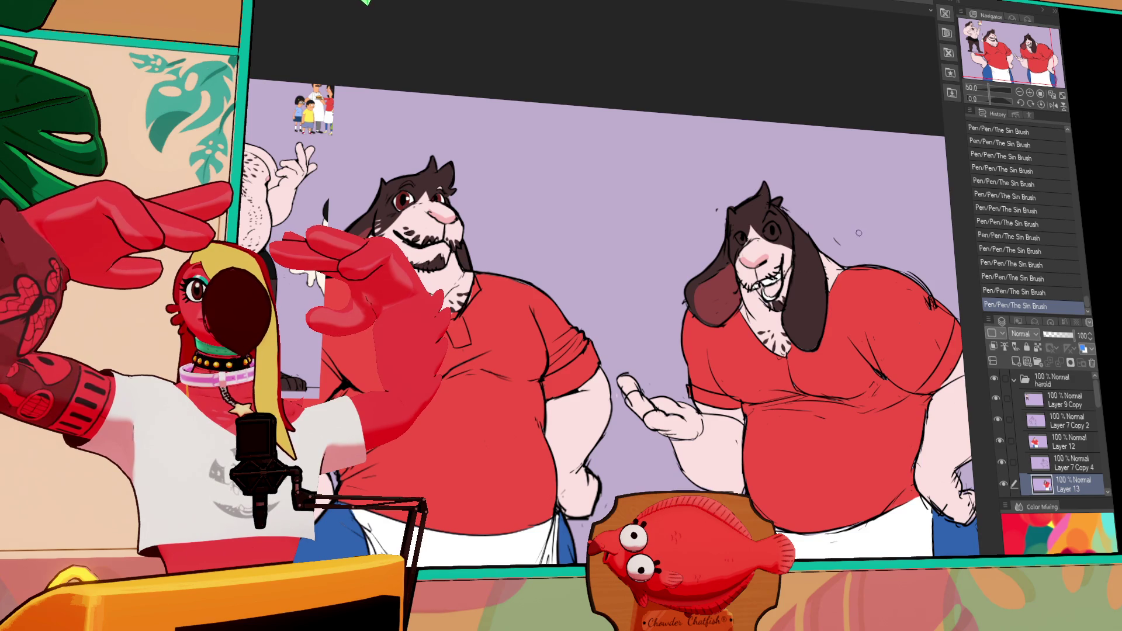
key(ctrl+z)
key(ctrl+y)
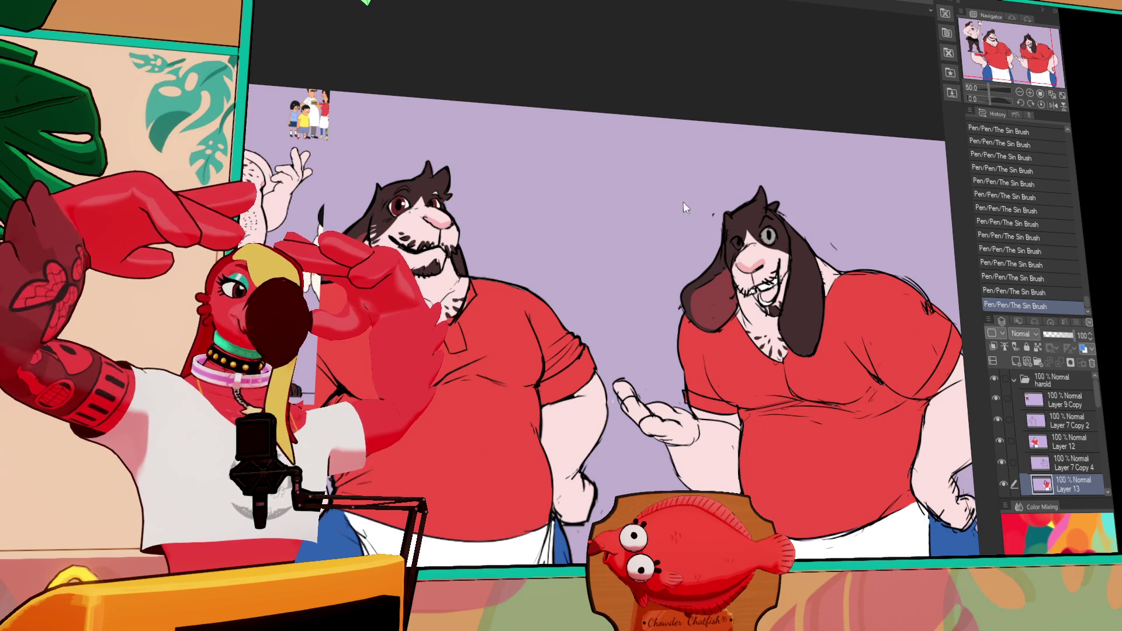
key(ctrl+z)
drag(770, 232, 767, 237)
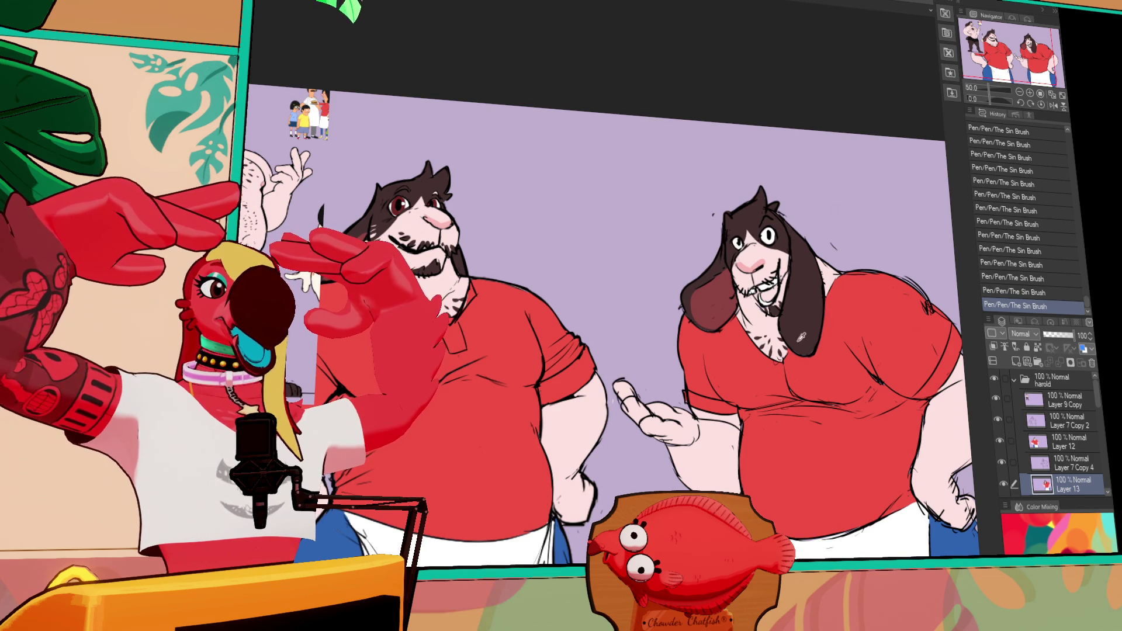
drag(810, 343, 796, 354)
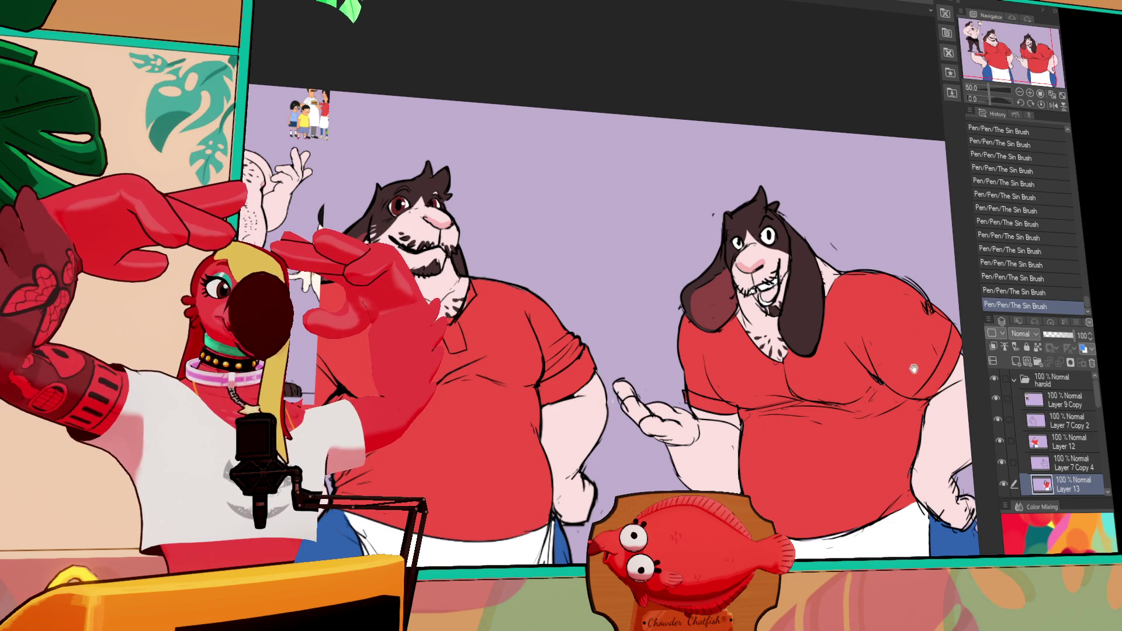
Fill the right goat's open mouth pink and add small line details there.
scroll(914, 369, down, 3)
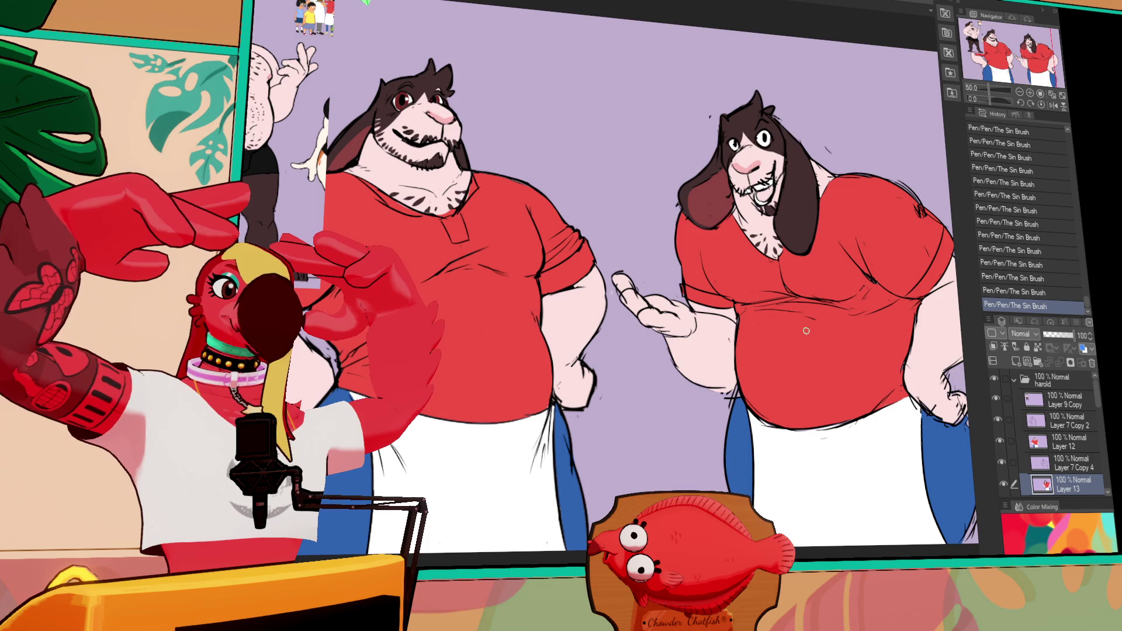
scroll(816, 351, down, 1)
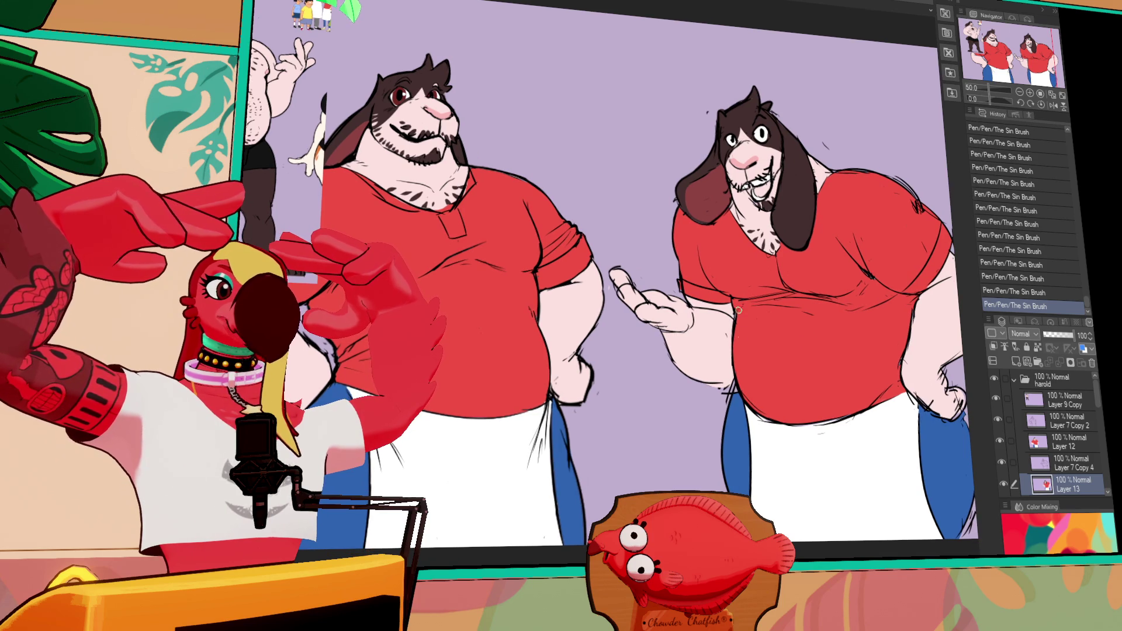
scroll(819, 242, up, 1)
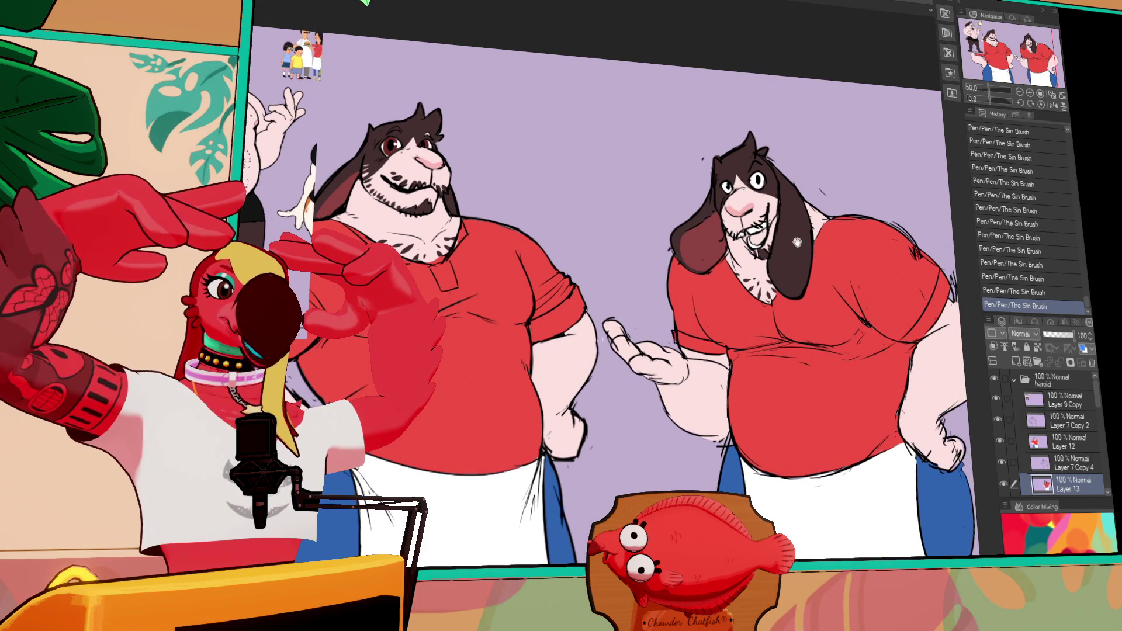
scroll(870, 242, up, 1)
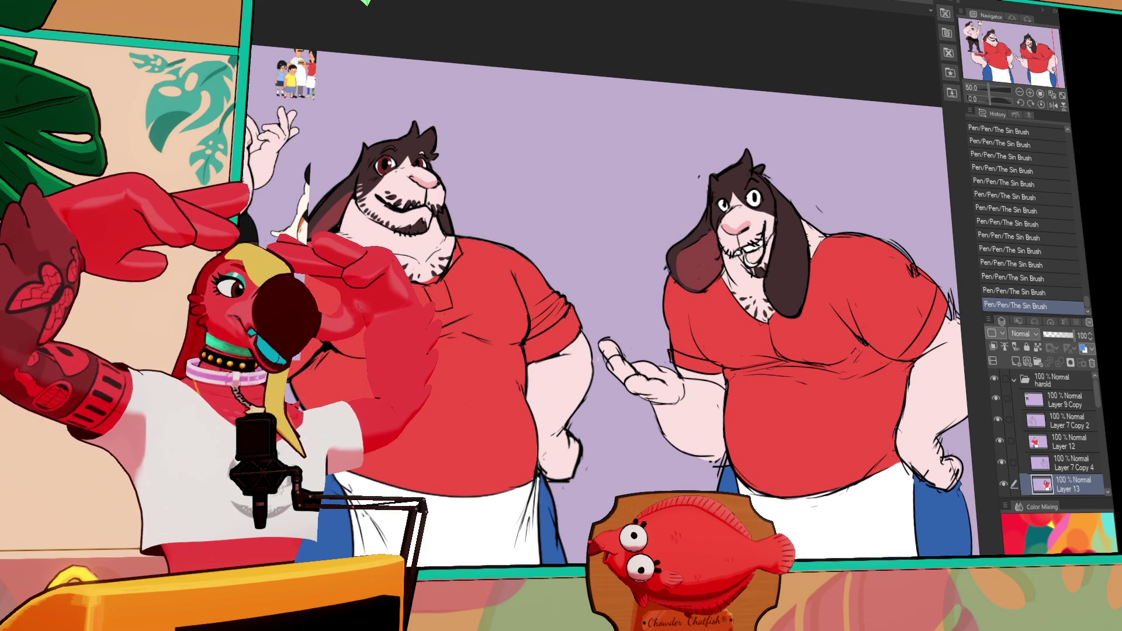
click(754, 255)
drag(737, 252, 745, 261)
drag(740, 253, 746, 262)
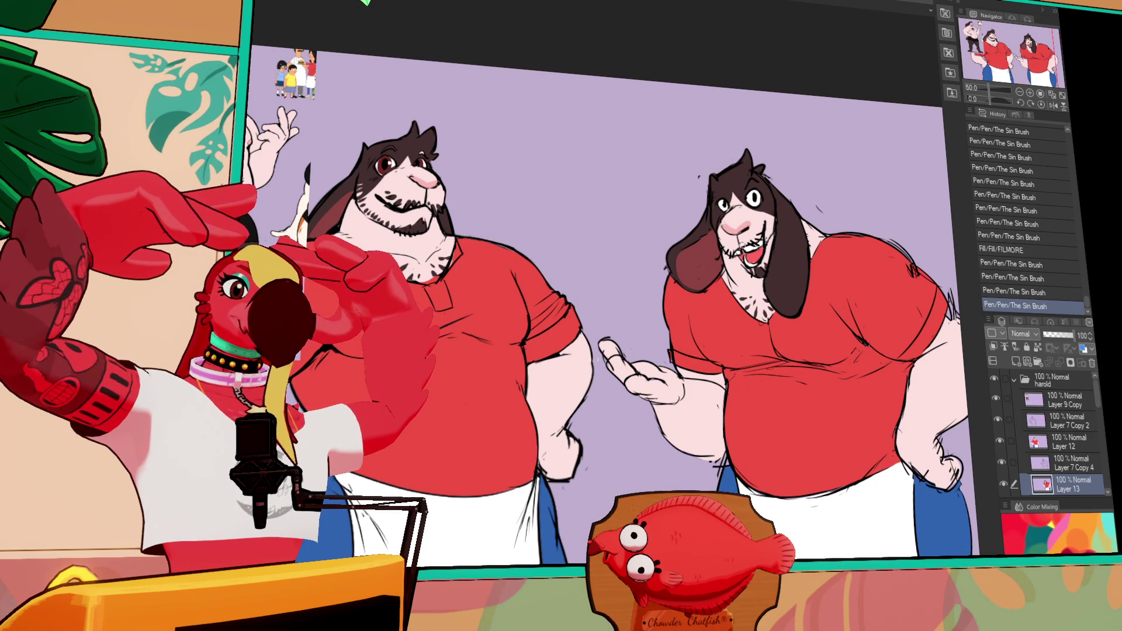
Add hatching near the shoulder, a stroke by the eye, and dark cheek fur strokes.
drag(855, 224, 850, 240)
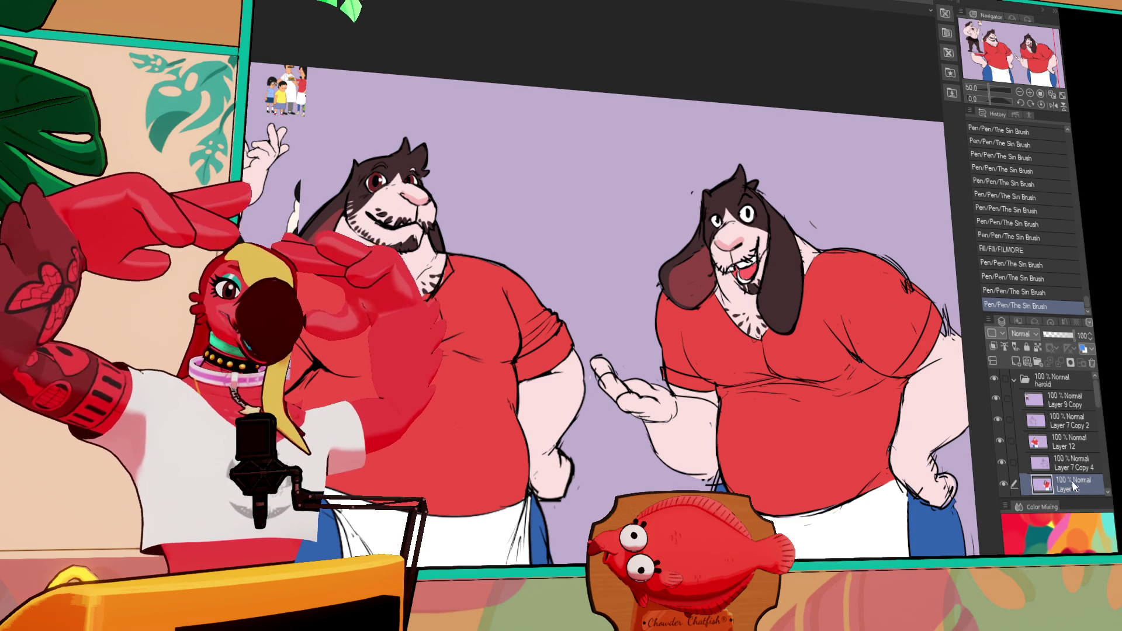
mouse_move(958, 322)
mouse_down()
mouse_move(949, 339)
mouse_move(935, 326)
mouse_move(927, 336)
mouse_move(891, 327)
mouse_up()
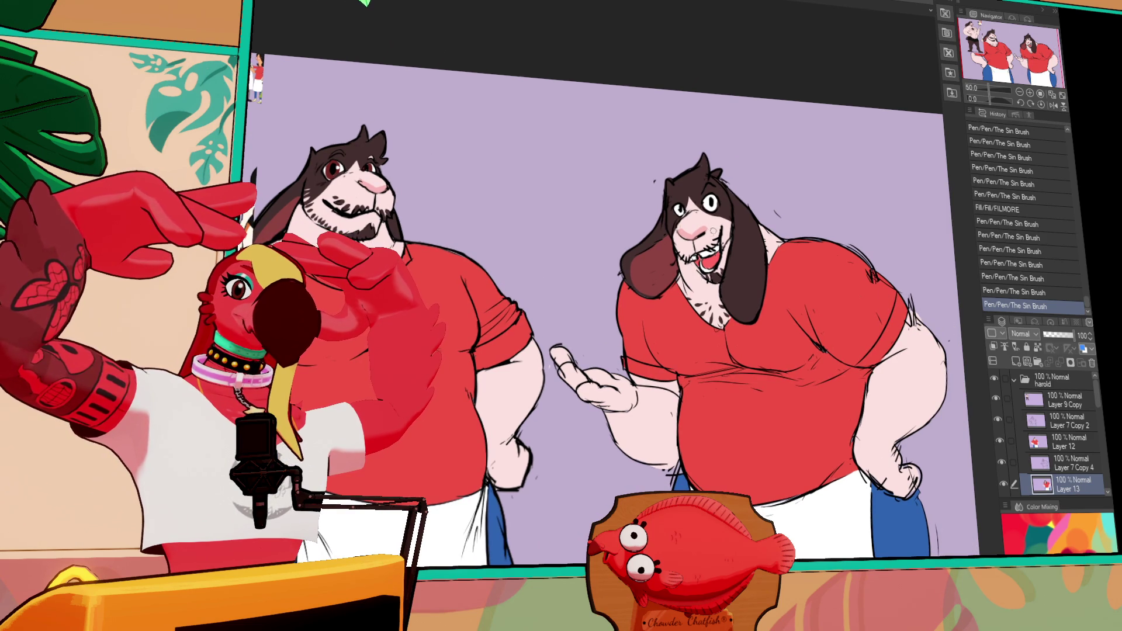
drag(724, 220, 728, 219)
mouse_move(729, 214)
mouse_down()
mouse_move(733, 232)
mouse_move(721, 215)
mouse_up()
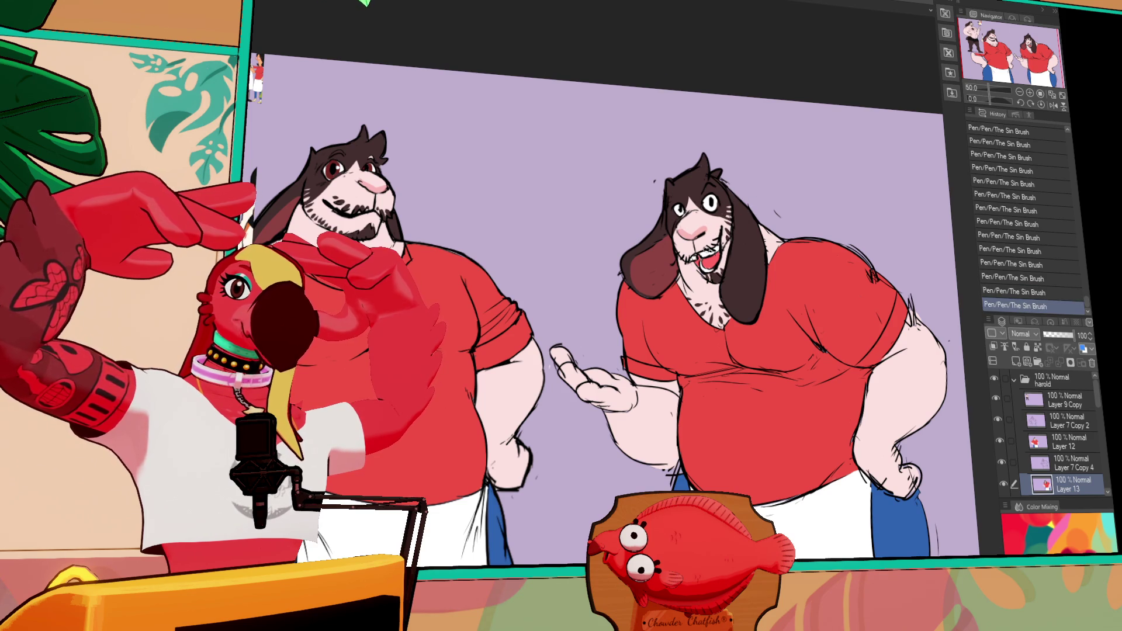
mouse_move(685, 251)
mouse_down()
mouse_move(682, 268)
mouse_move(683, 258)
mouse_up()
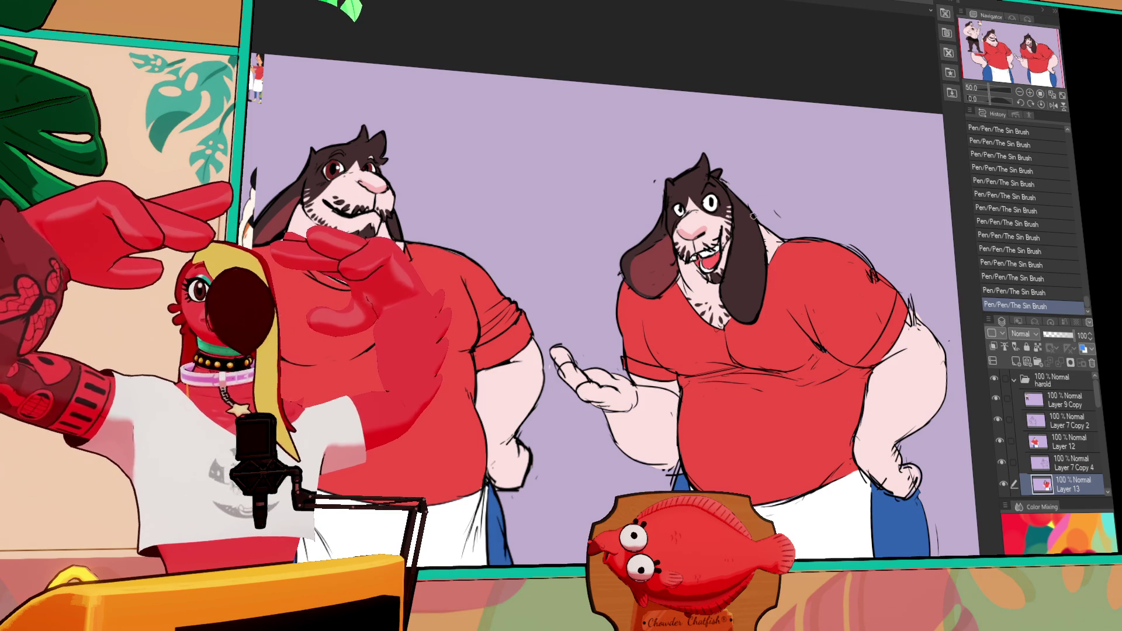
scroll(806, 306, down, 3)
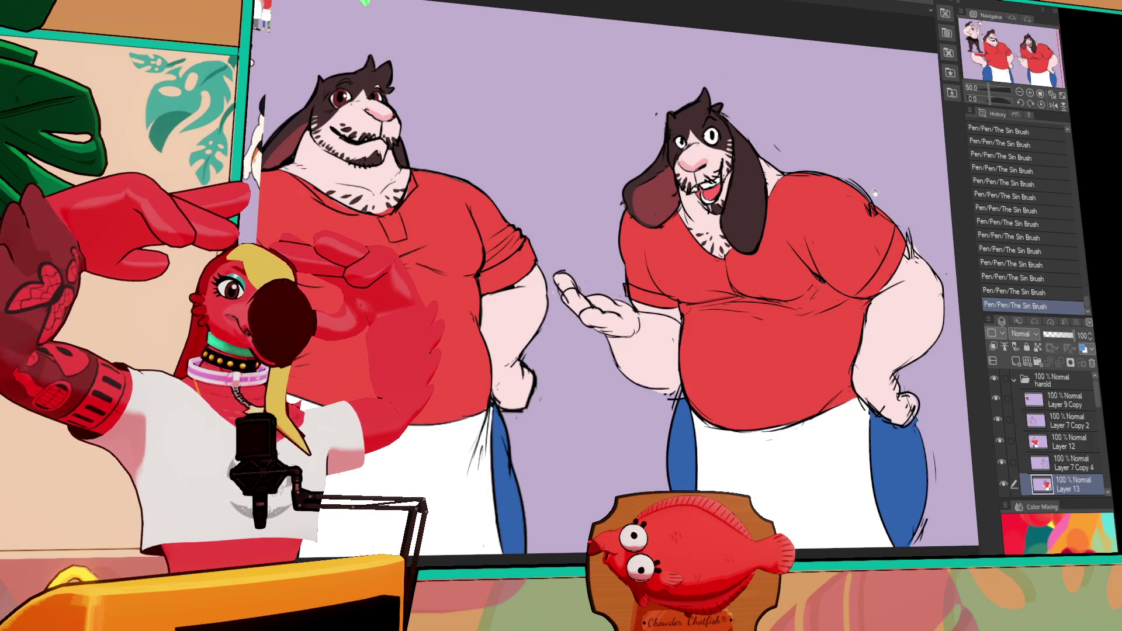
On Layer 7 Copy 4, lasso-select the right goat's raised hand.
click(1062, 459)
mouse_move(630, 297)
mouse_down()
mouse_move(555, 255)
mouse_move(606, 353)
mouse_up()
drag(654, 322, 649, 328)
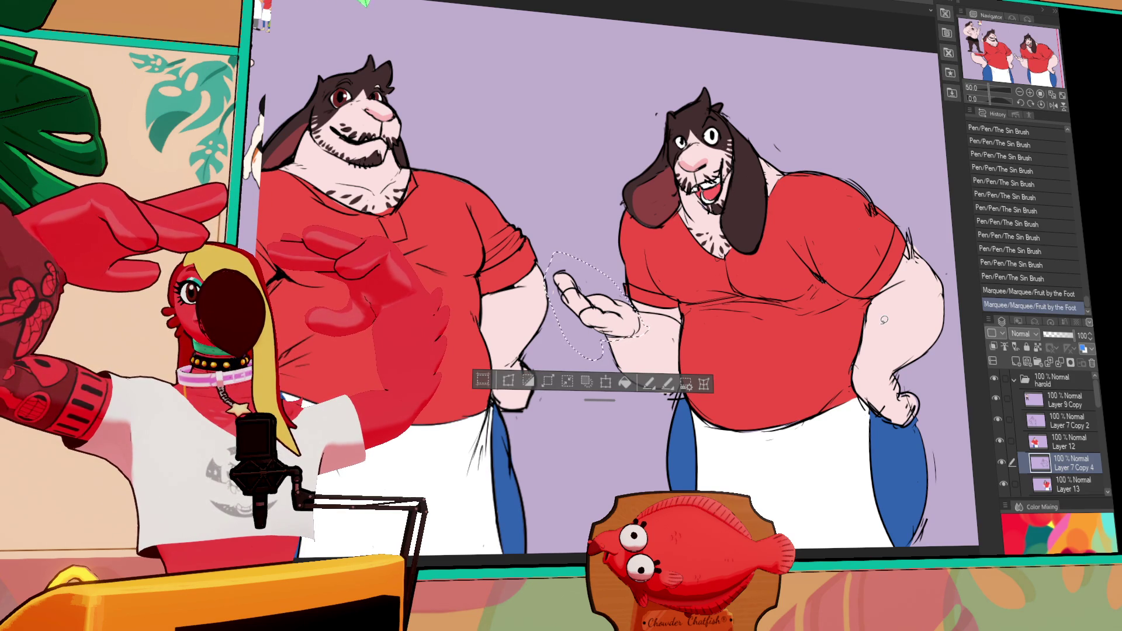
Return to Layer 7 Copy 4 and enlarge the selected raised hand with Scale/Rotate.
click(1068, 484)
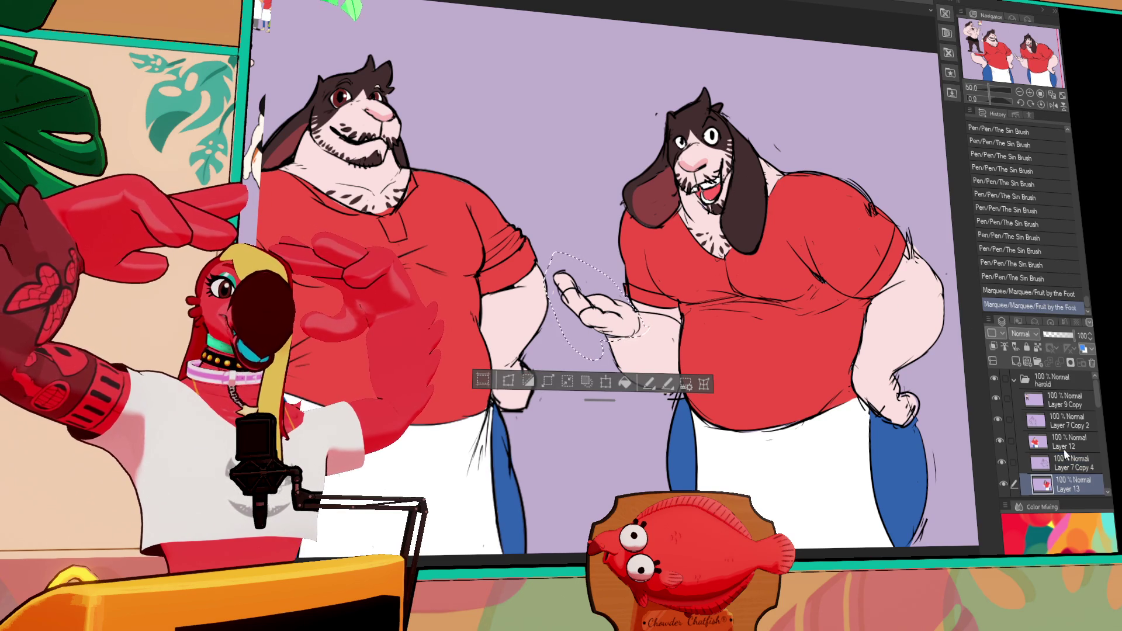
click(607, 383)
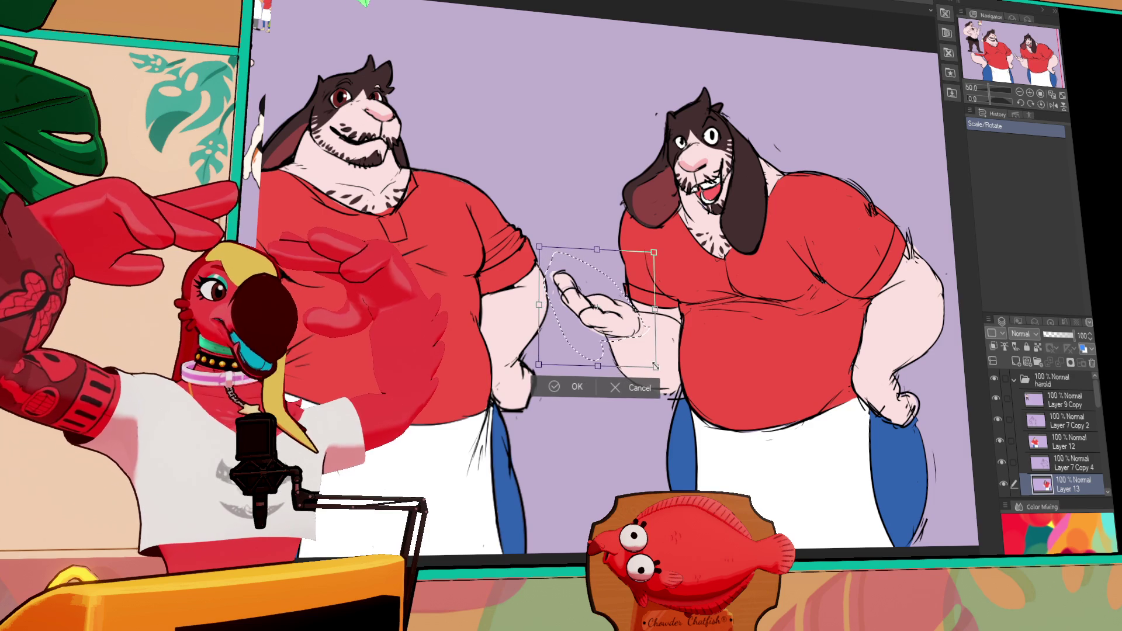
click(994, 294)
click(1003, 305)
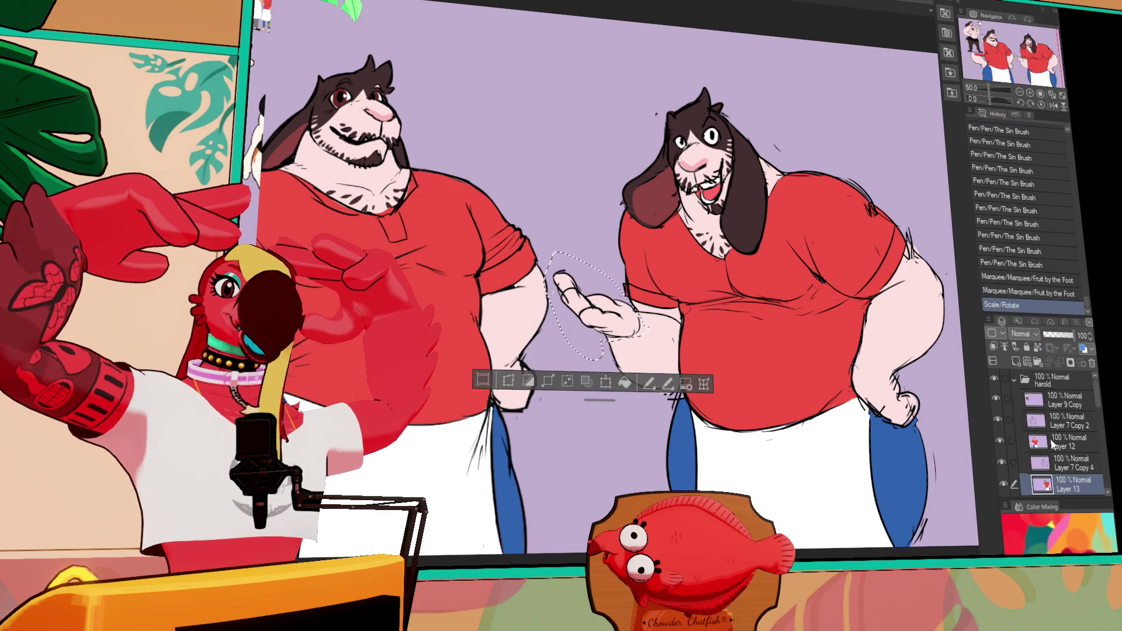
click(1065, 465)
click(607, 381)
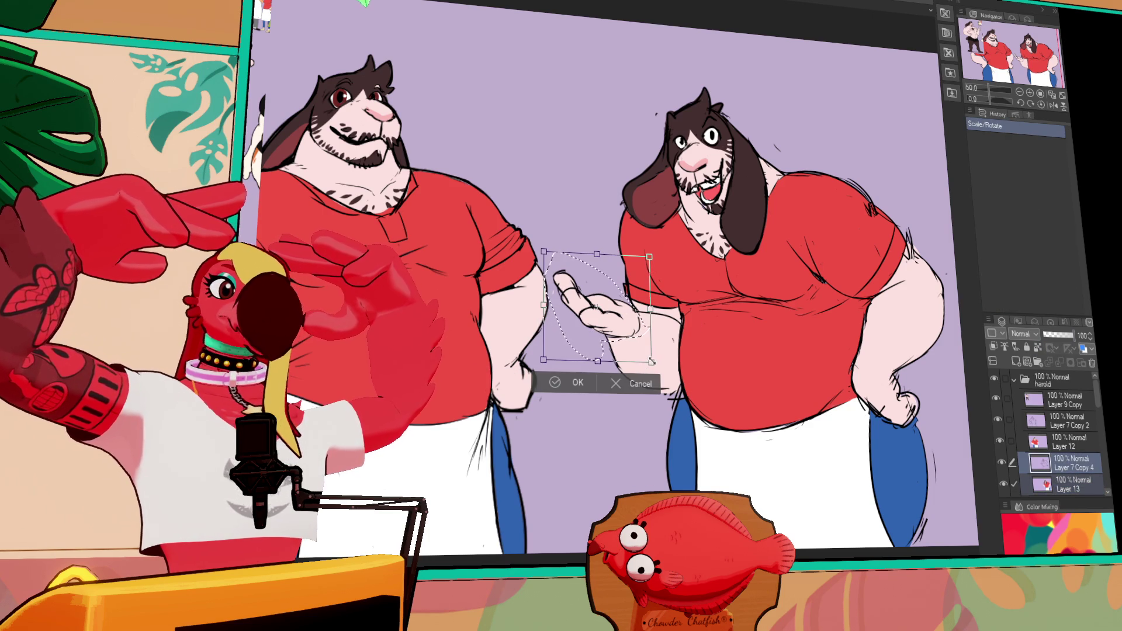
mouse_move(642, 358)
mouse_down()
mouse_move(662, 367)
mouse_move(664, 333)
mouse_up()
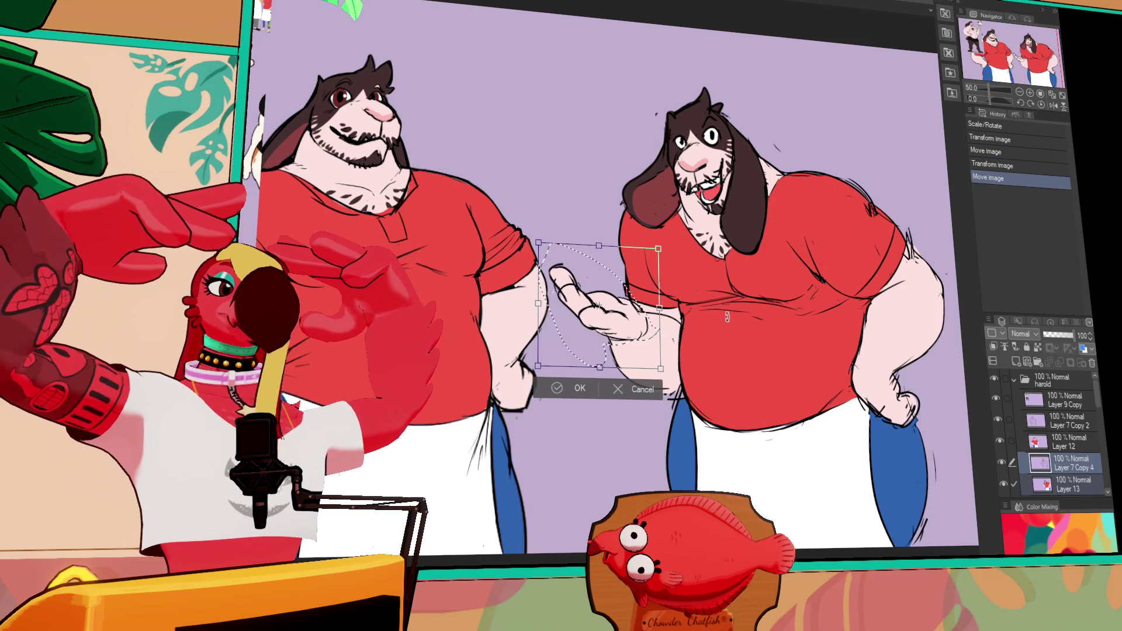
key(Return)
key(ctrl+d)
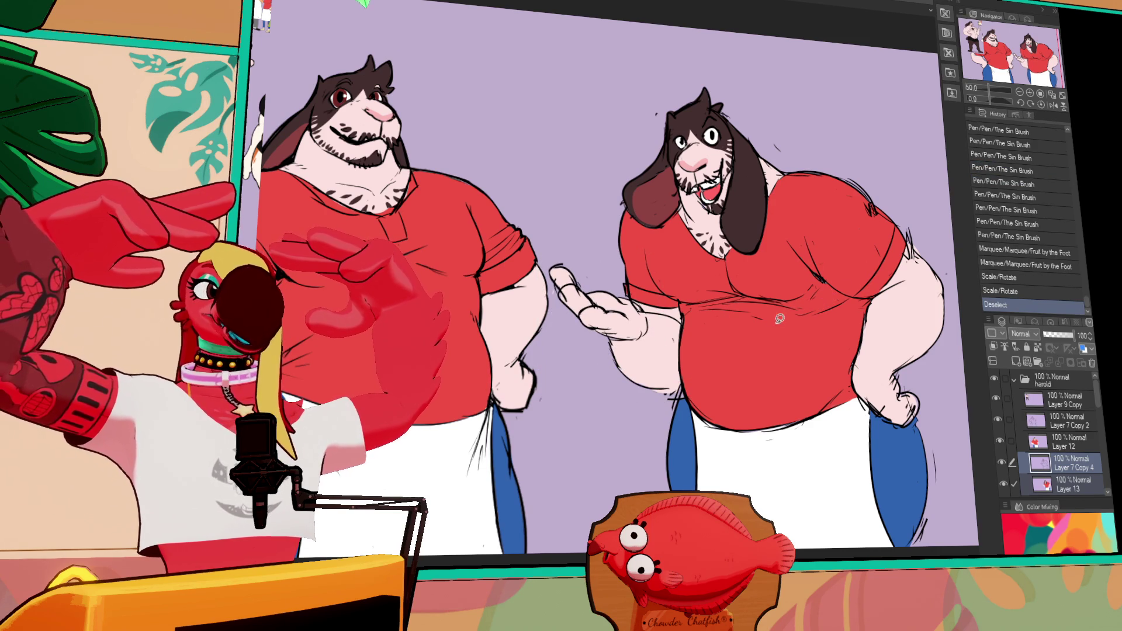
Re-transform the hand larger and shifted up-left, commit, and deselect.
key(ctrl+z)
click(608, 388)
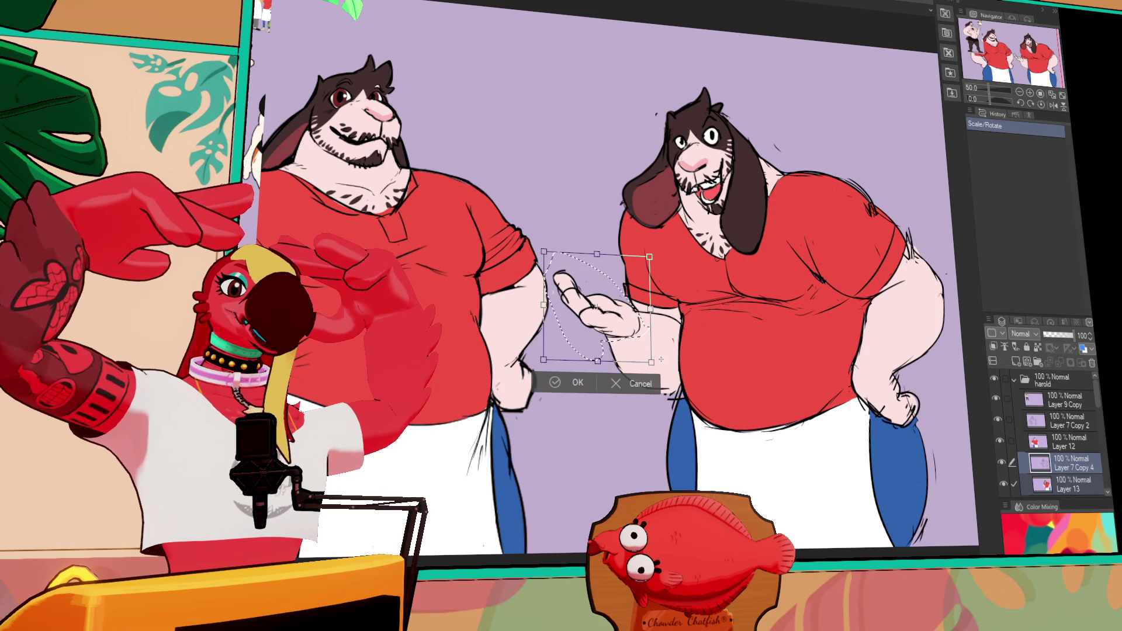
mouse_move(653, 363)
mouse_down()
mouse_move(661, 372)
mouse_move(650, 356)
mouse_up()
key(Return)
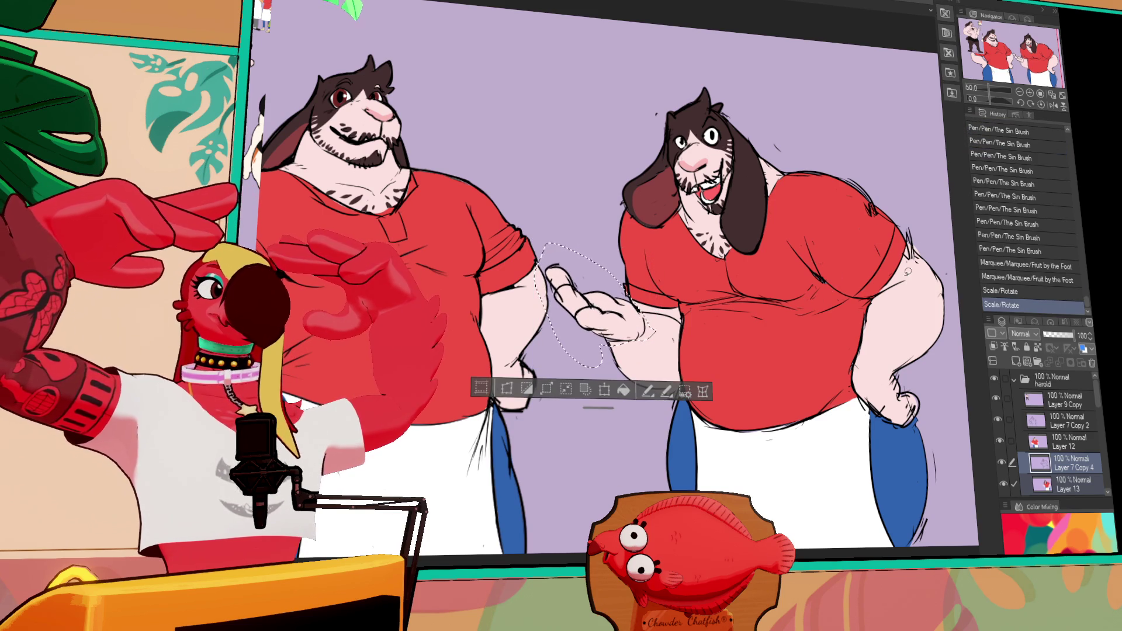
key(ctrl+d)
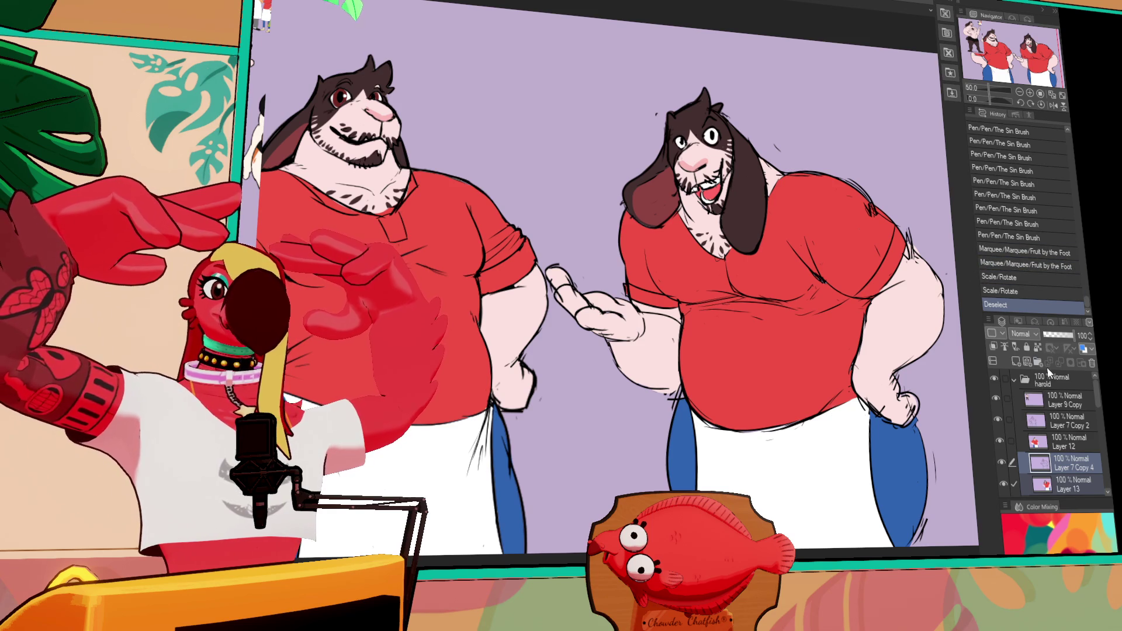
Try a red-brown stroke on the goat's eye, undo it, and select Layer 13.
drag(950, 399, 942, 408)
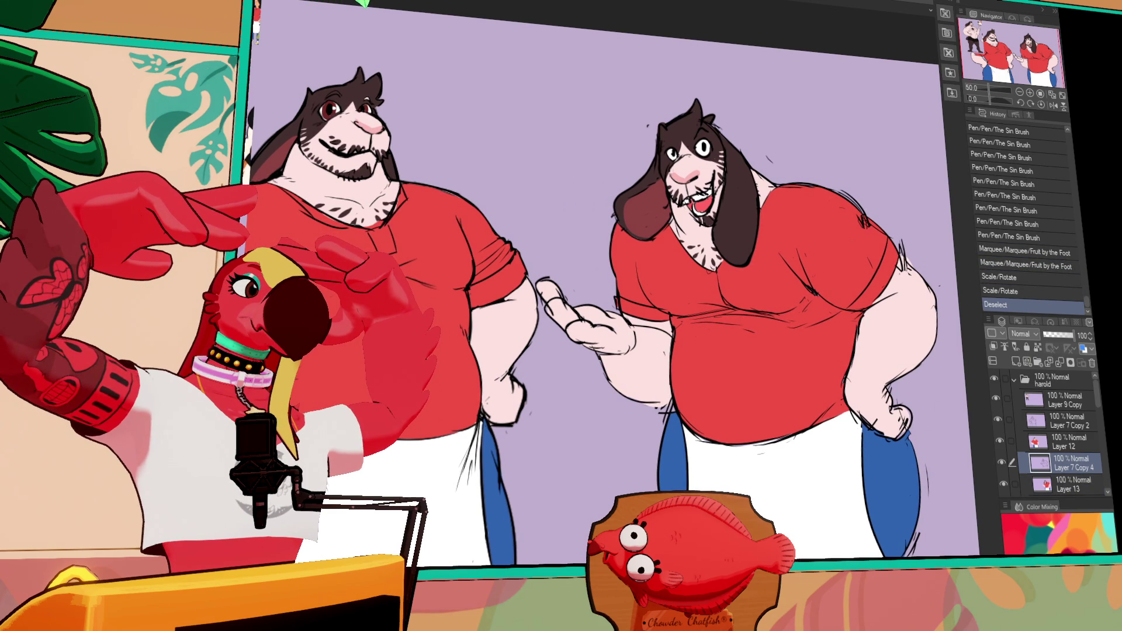
drag(702, 143, 674, 156)
key(ctrl+z)
click(1070, 484)
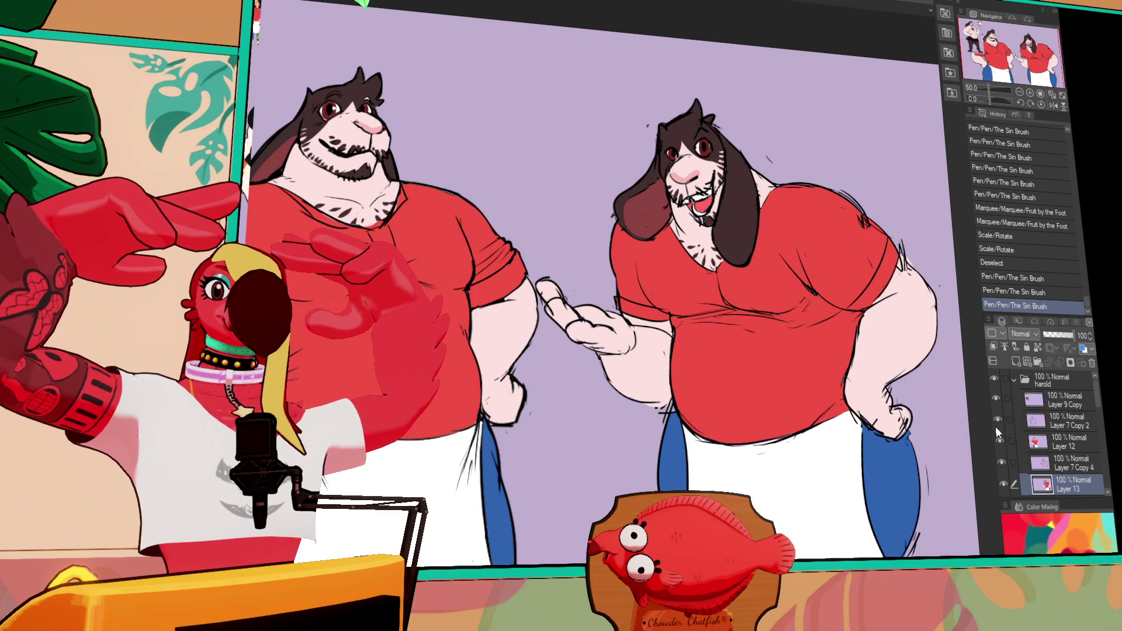
Collapse and hide the harold folder, then show and expand bonnie, hiding Layers 11 and 10.
click(1015, 380)
click(994, 379)
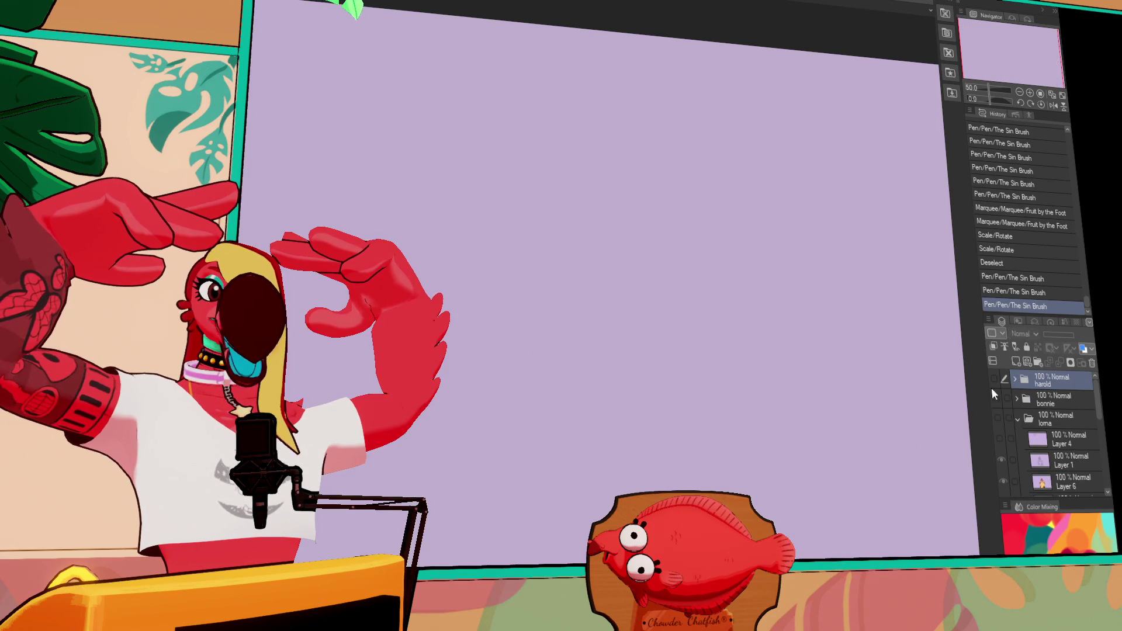
click(996, 398)
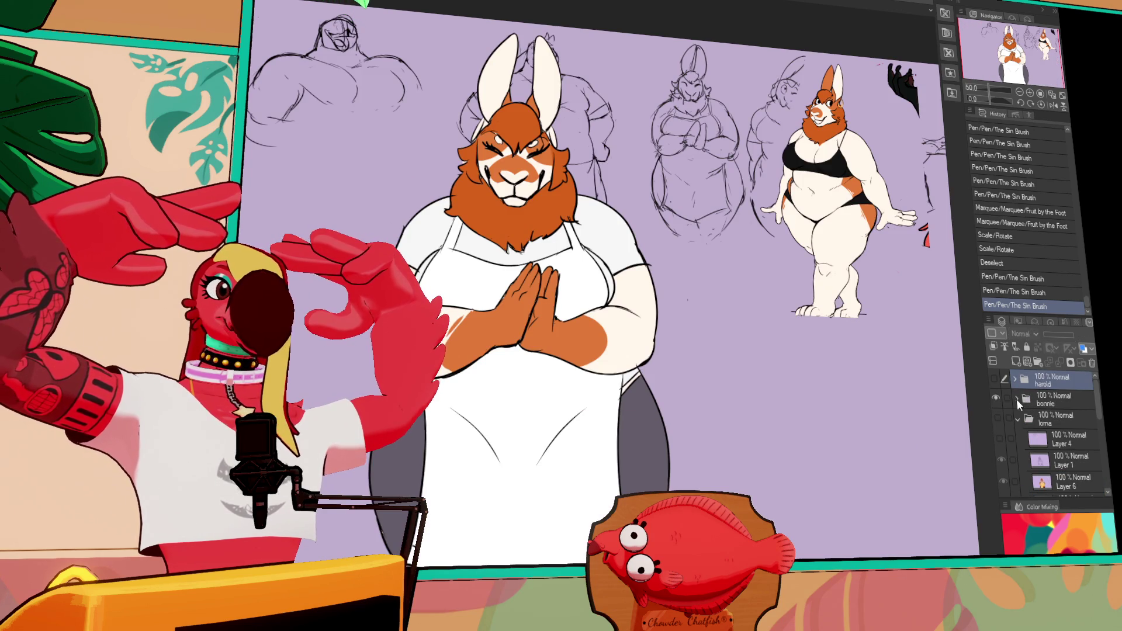
click(1019, 400)
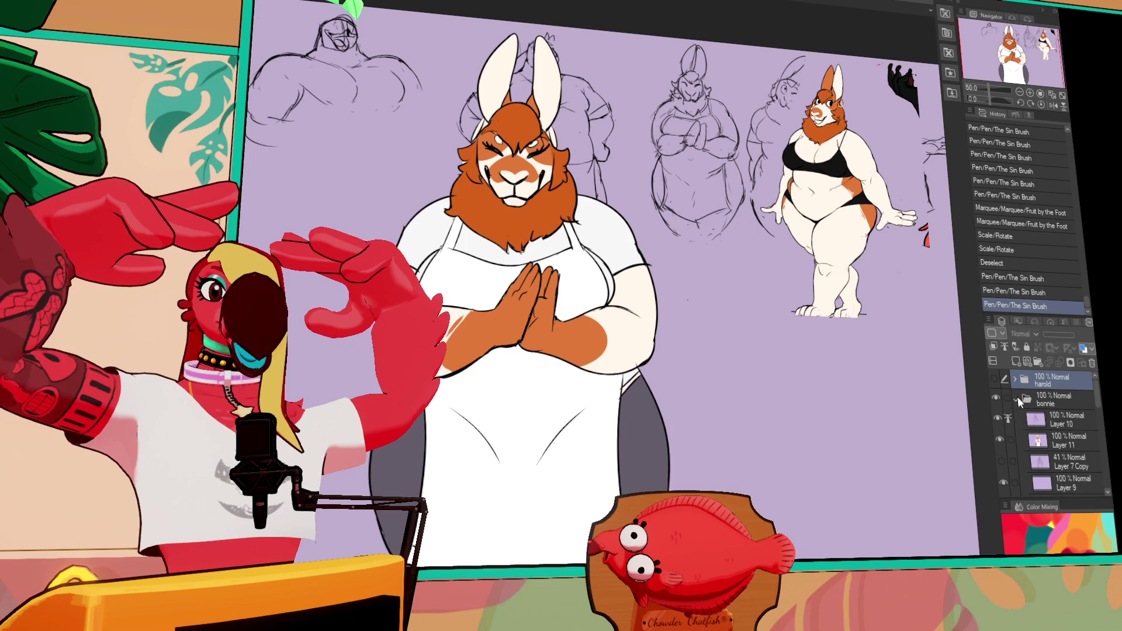
drag(1001, 435, 1001, 420)
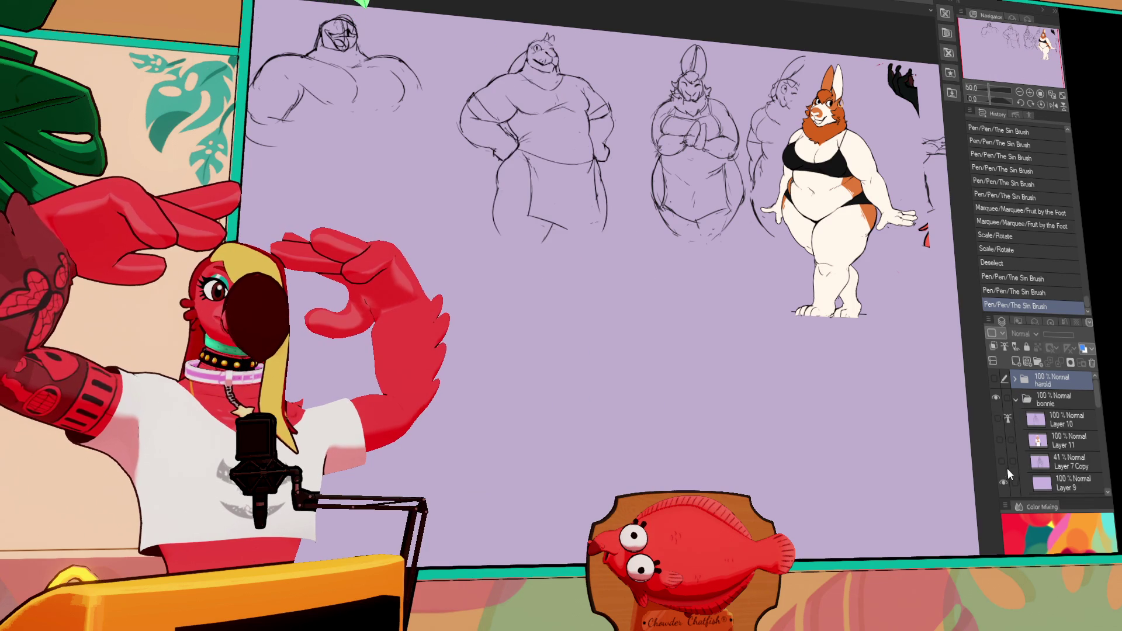
scroll(1003, 479, up, 3)
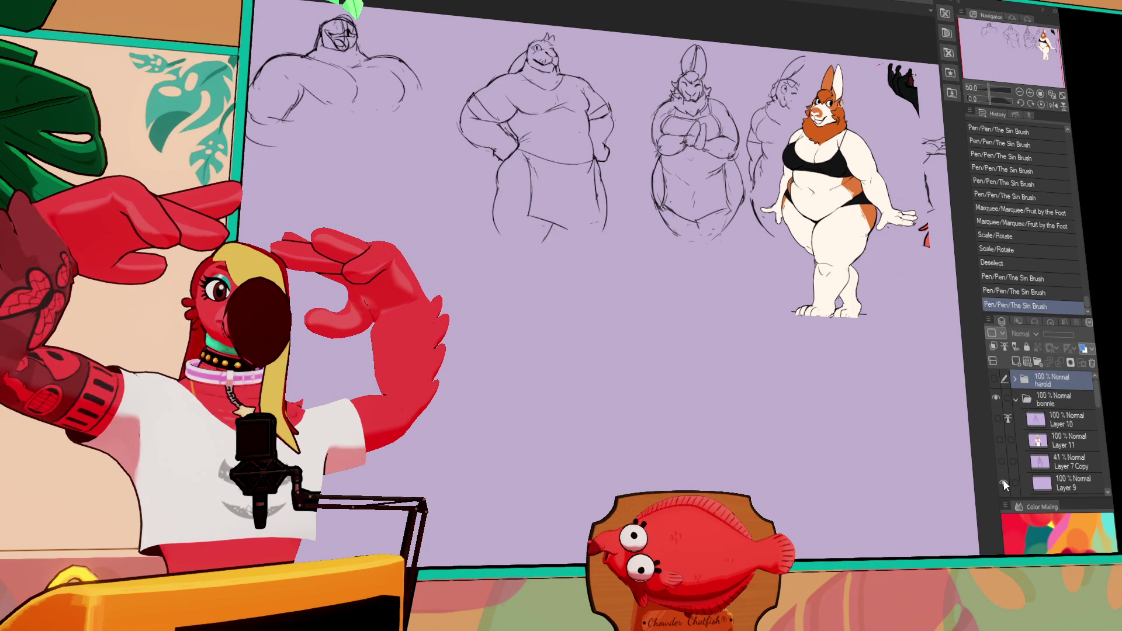
click(997, 397)
click(997, 398)
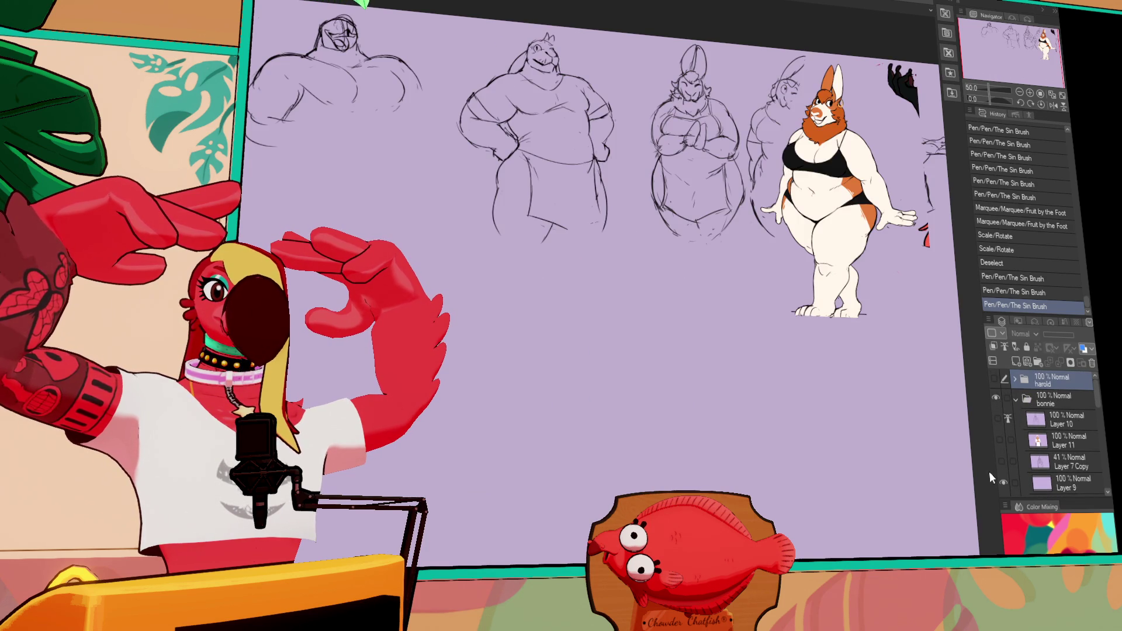
scroll(999, 465, down, 1)
Show Layer 9, hide the coloured bunny on Layer 8, and centre the three sketches.
click(1000, 464)
click(1002, 483)
click(1002, 482)
click(1002, 482)
scroll(785, 207, up, 1)
mouse_move(785, 207)
mouse_down()
mouse_move(696, 274)
mouse_move(546, 306)
mouse_move(589, 335)
mouse_move(608, 320)
mouse_up()
scroll(674, 287, up, 2)
scroll(546, 305, up, 1)
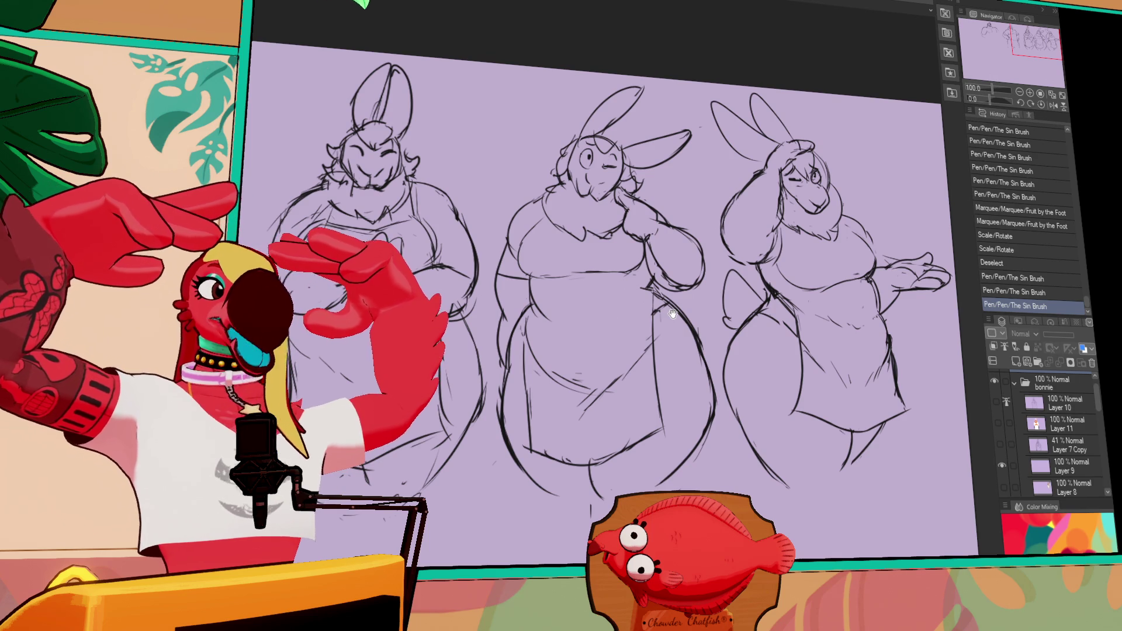
drag(672, 316, 667, 322)
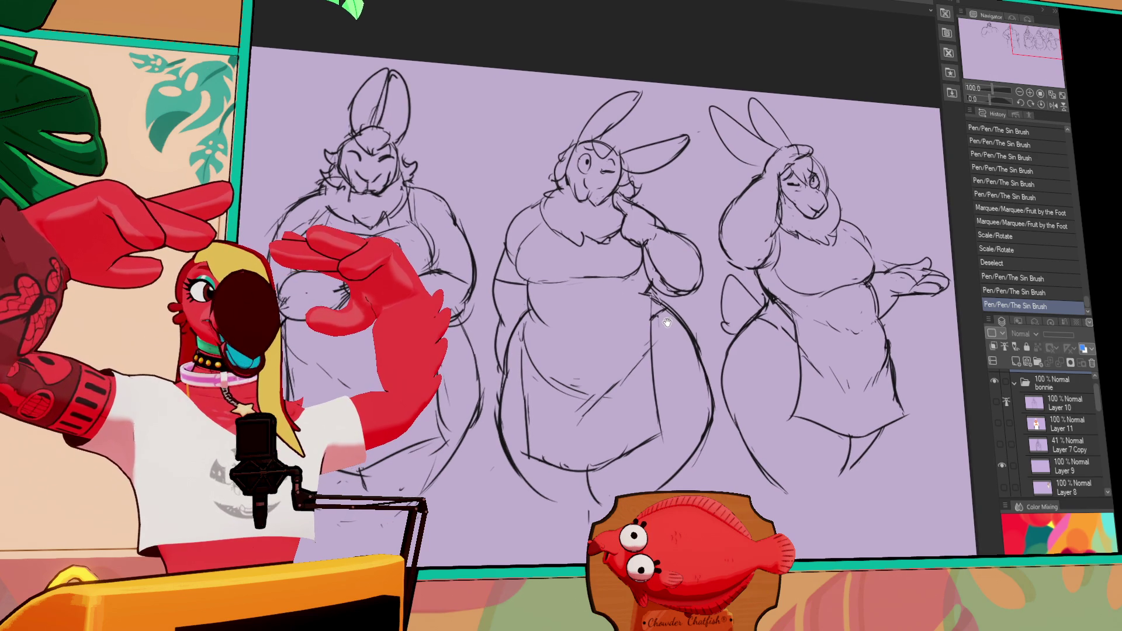
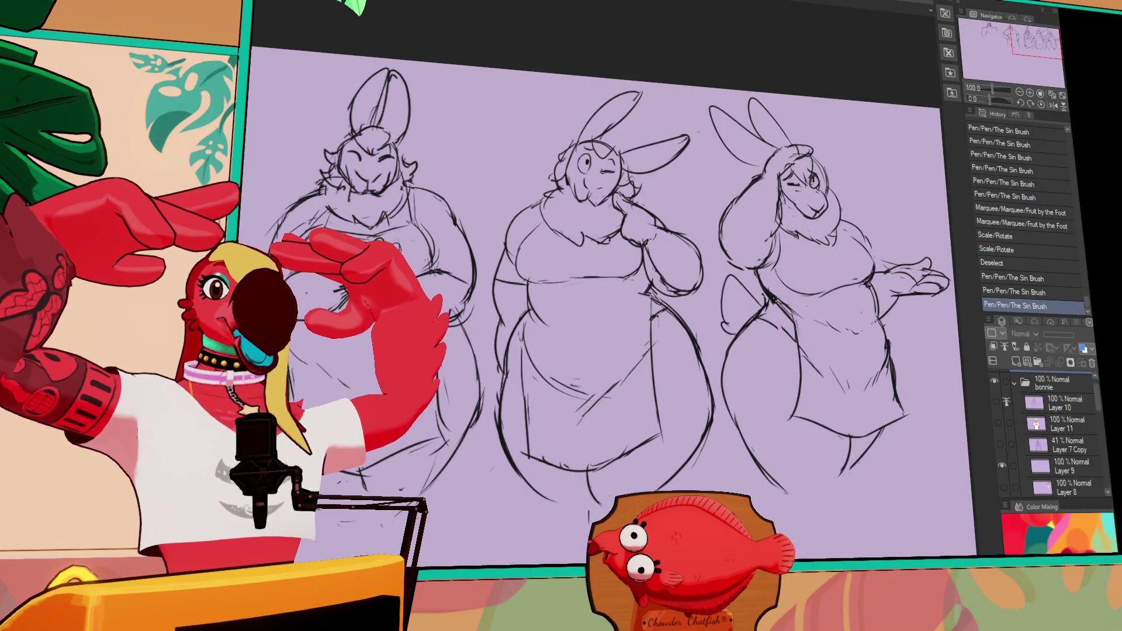
Lasso loosely around the middle rabbit sketch on Layer 7.
drag(905, 416, 879, 430)
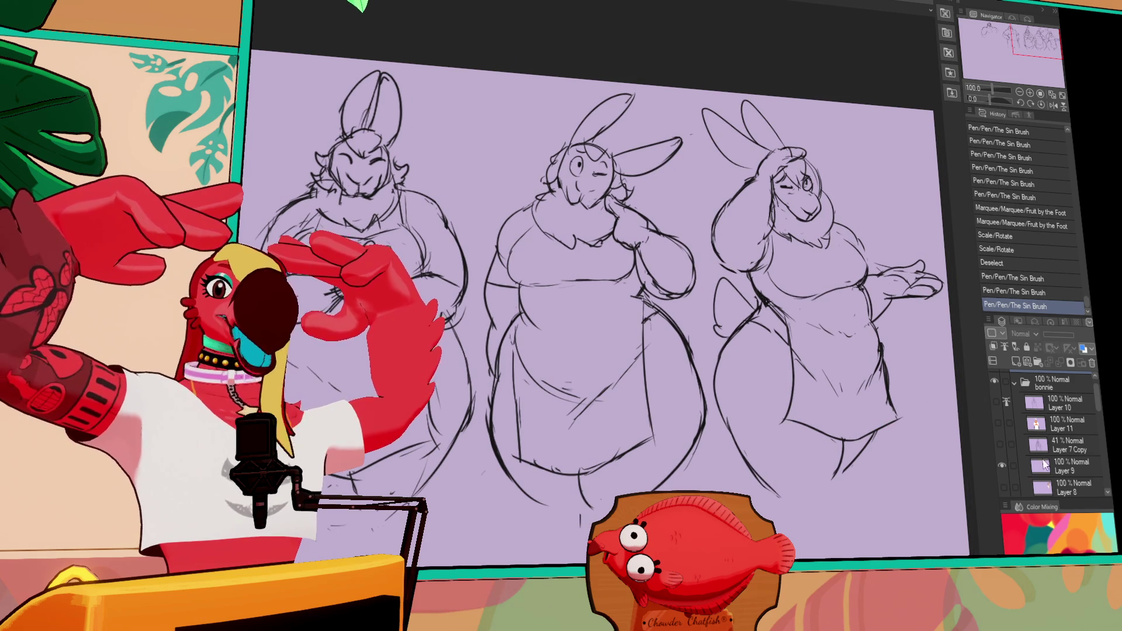
click(1003, 465)
scroll(1091, 401, down, 3)
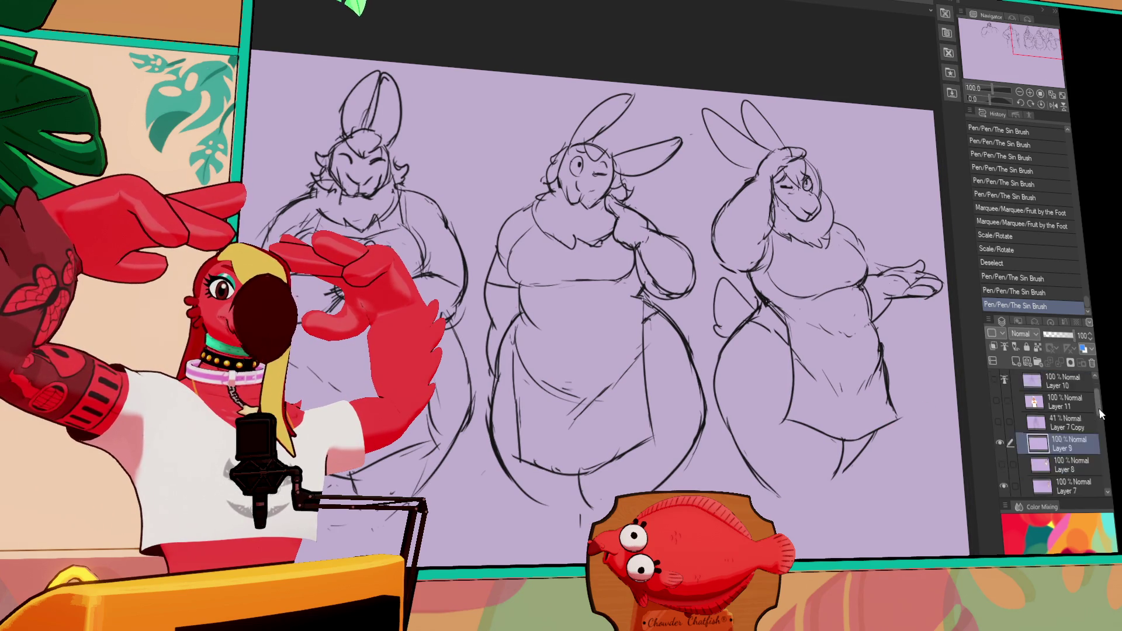
click(1061, 426)
mouse_move(701, 199)
mouse_down()
mouse_move(558, 68)
mouse_move(478, 251)
mouse_move(585, 554)
mouse_move(717, 400)
mouse_move(704, 324)
mouse_up()
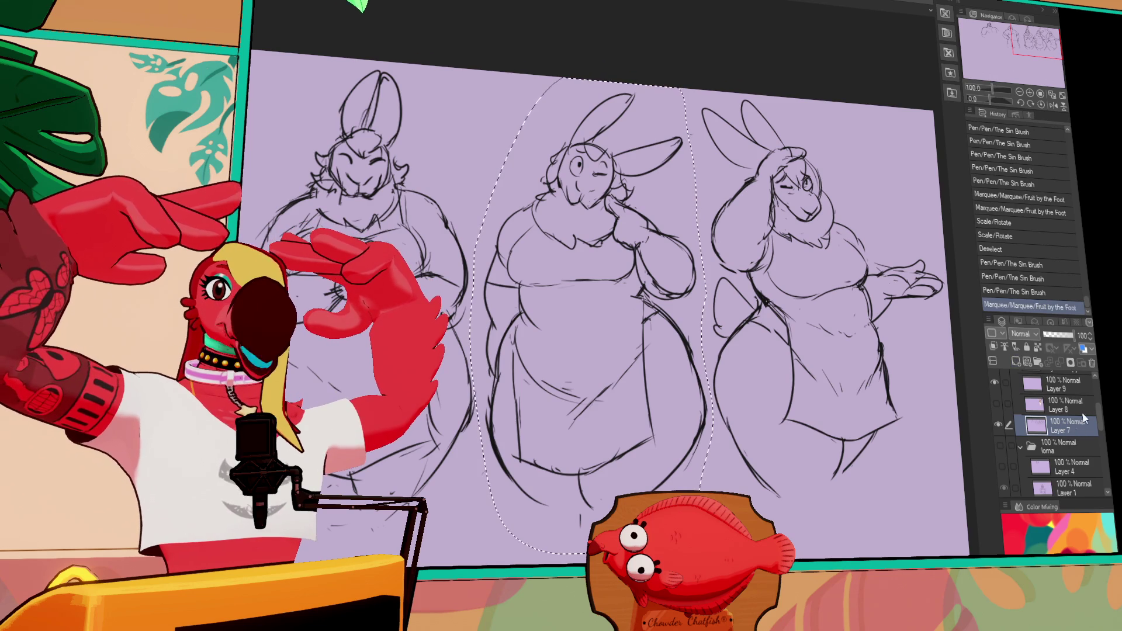
Hide the bonnie folder and sketch layers, leaving only the lavender canvas.
scroll(1097, 399, up, 3)
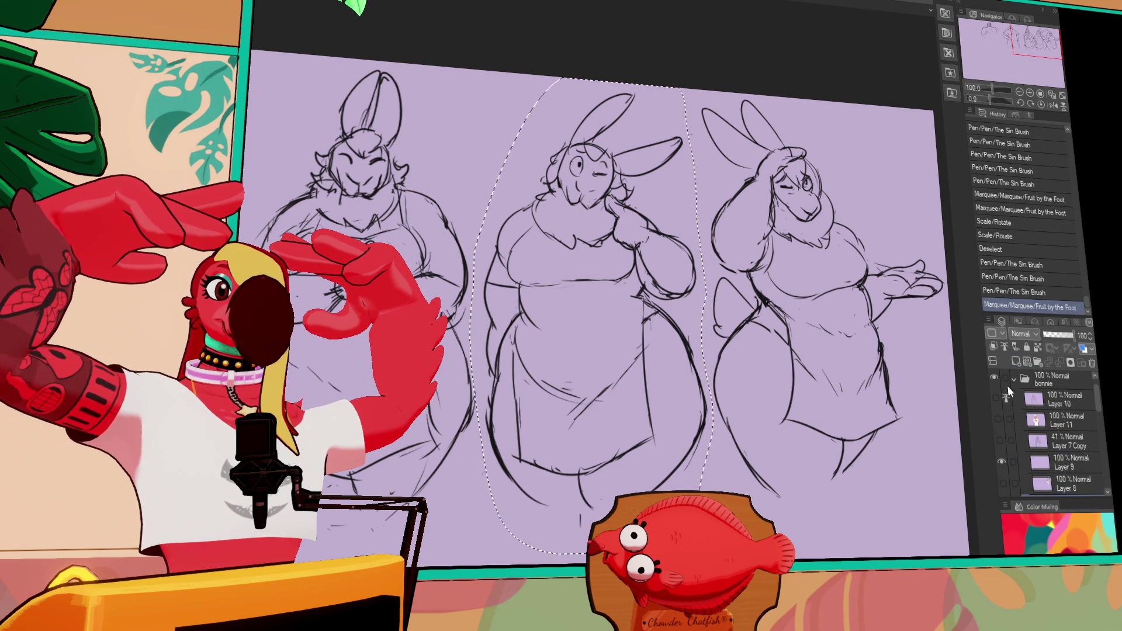
click(994, 379)
click(994, 379)
scroll(1052, 432, down, 3)
click(997, 443)
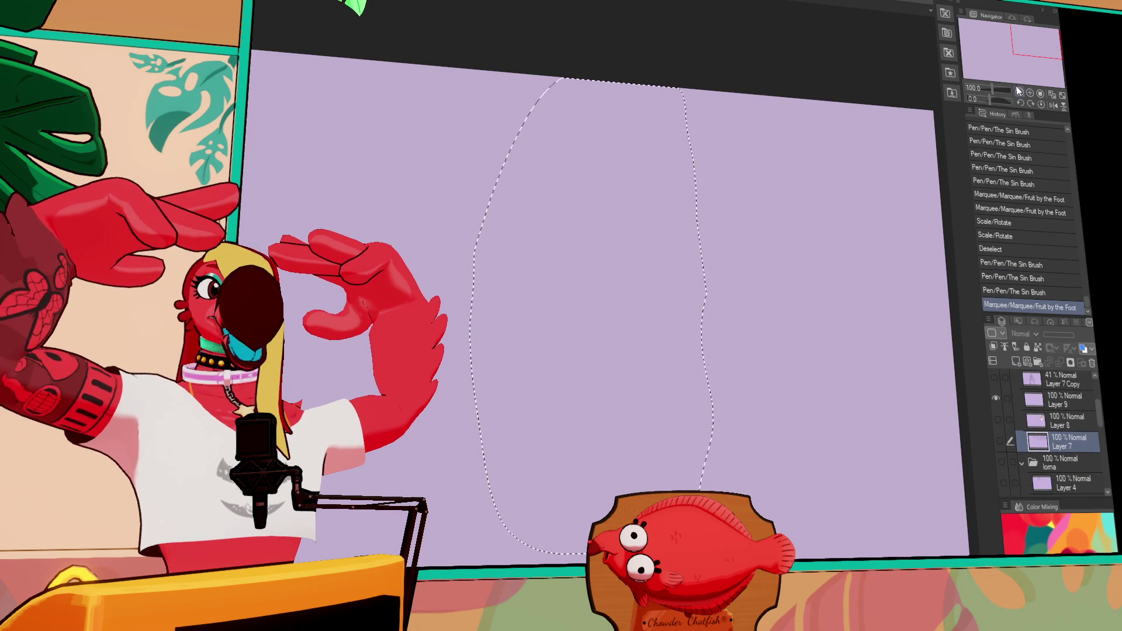
Zoom to 33.3% and paste the sketch above Layer 9 as Layer 7 Copy 5, starting Scale/Rotate.
click(1019, 92)
drag(762, 327, 894, 300)
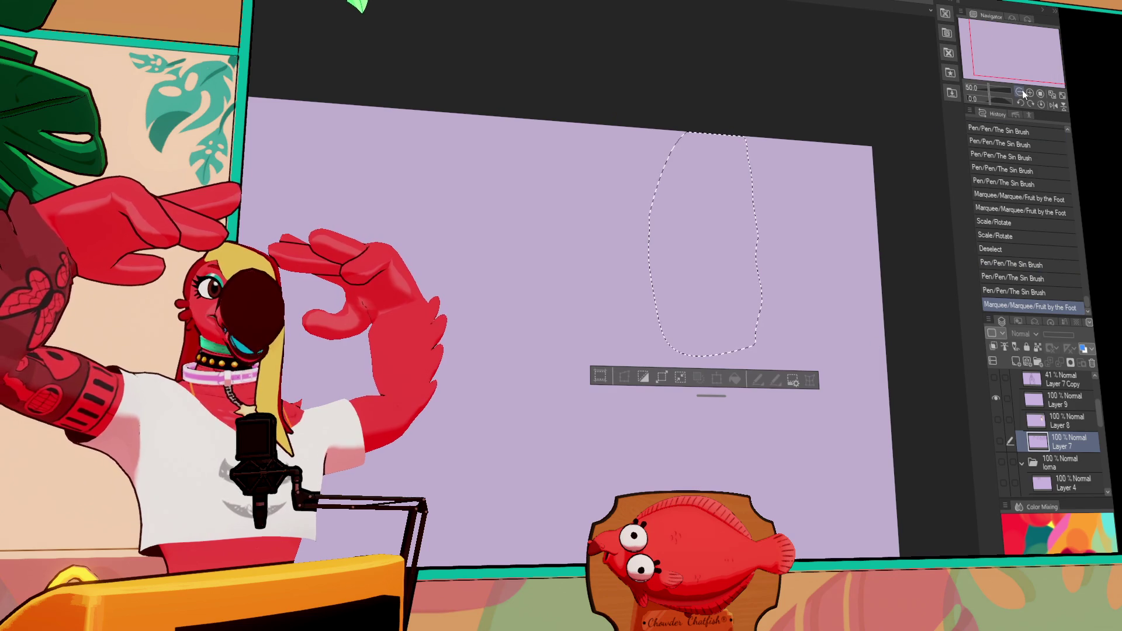
click(1020, 91)
click(1073, 403)
scroll(1052, 432, up, 2)
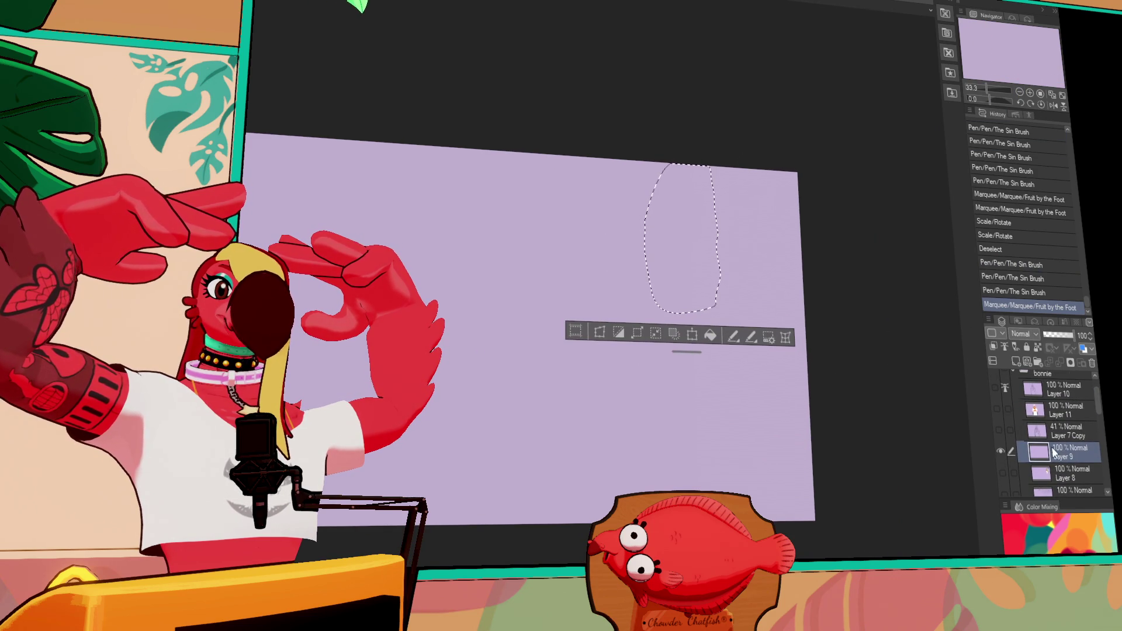
key(ctrl+v)
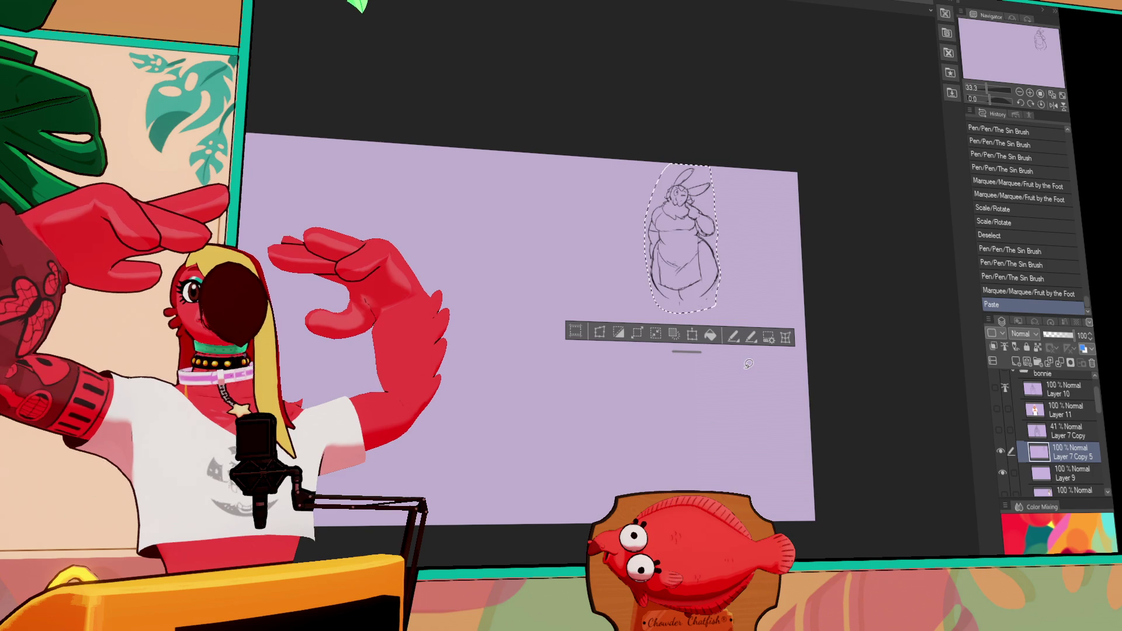
click(690, 333)
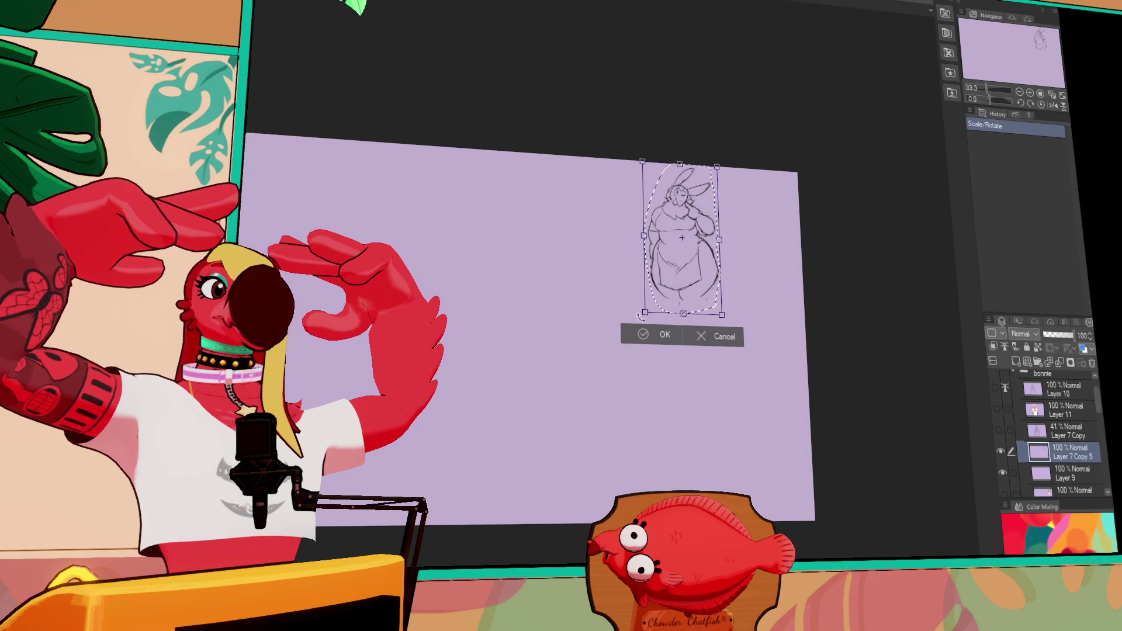
Enlarge and reposition the pasted sketch with Scale/Rotate, then apply it.
drag(644, 312, 582, 443)
drag(605, 384, 476, 422)
drag(443, 488, 409, 524)
click(496, 470)
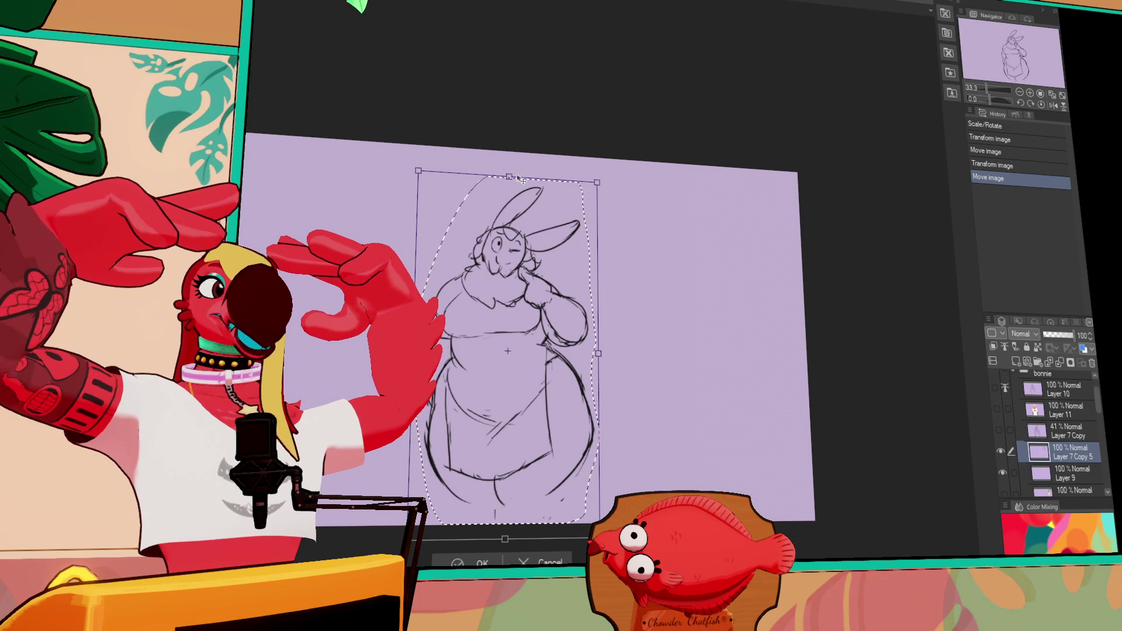
drag(511, 173, 510, 185)
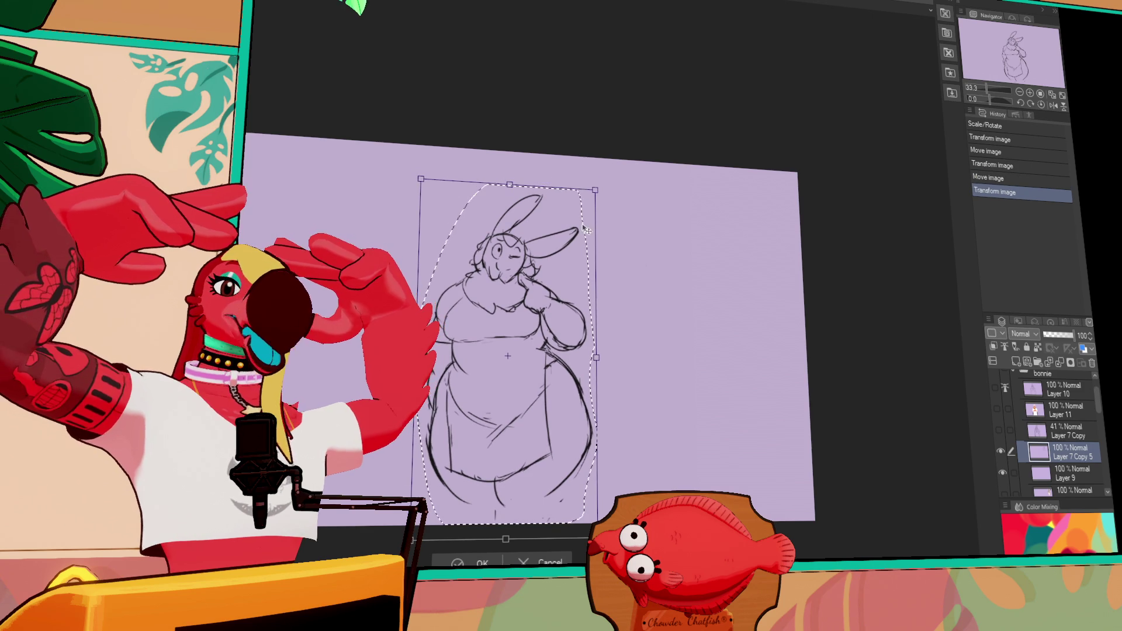
key(Return)
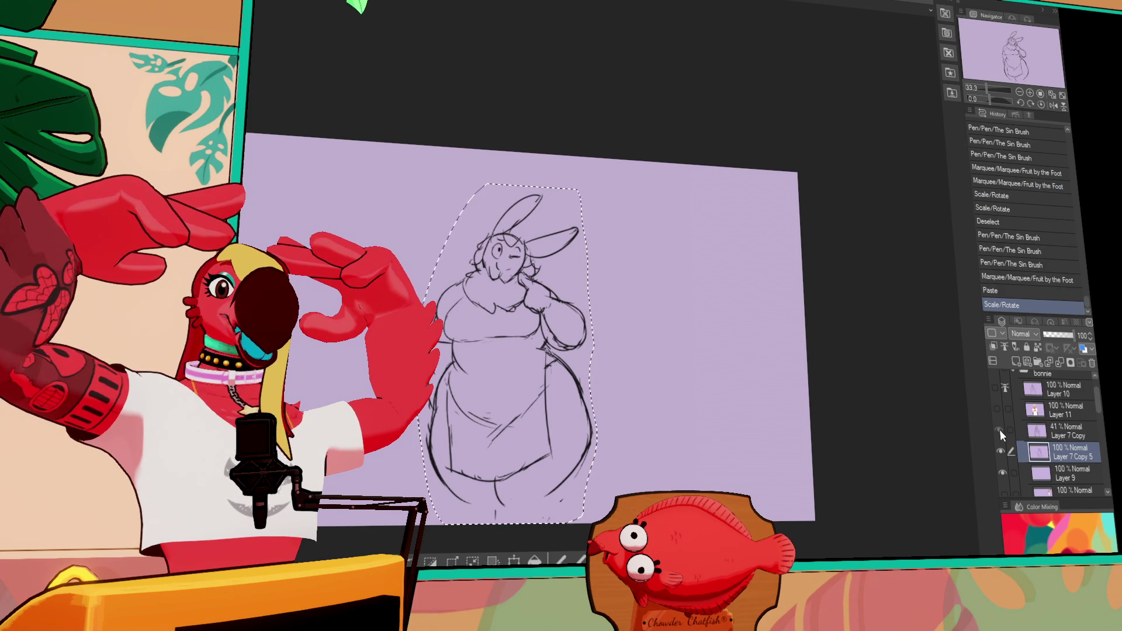
Hide Layer 7 Copy and scale the sketch up again evenly.
click(999, 431)
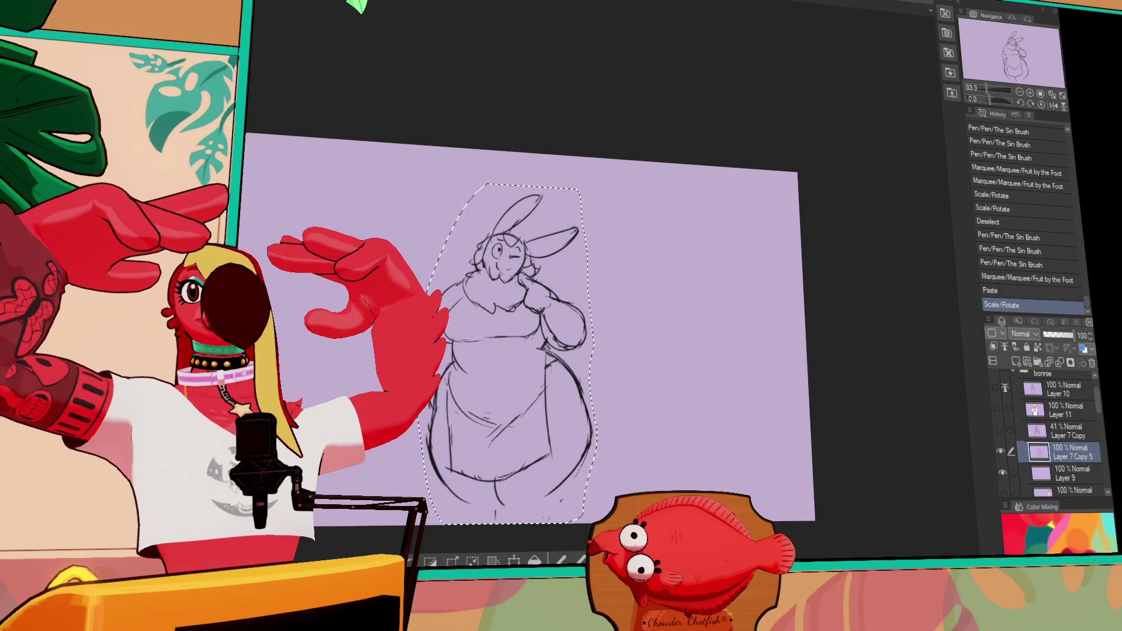
key(ctrl+t)
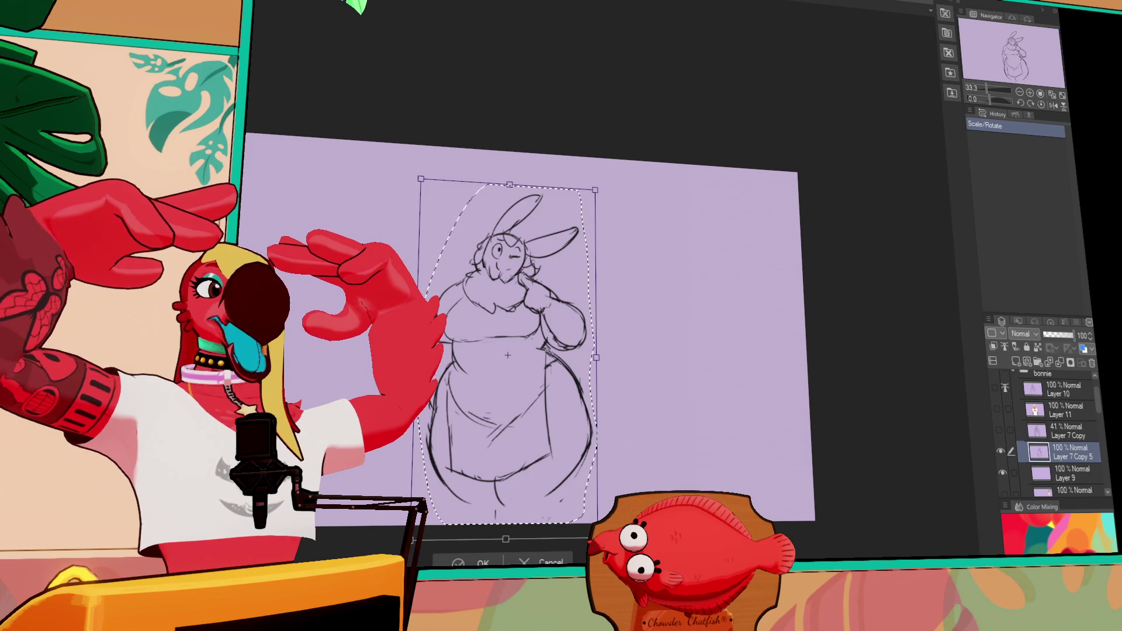
drag(596, 539, 617, 580)
key(Return)
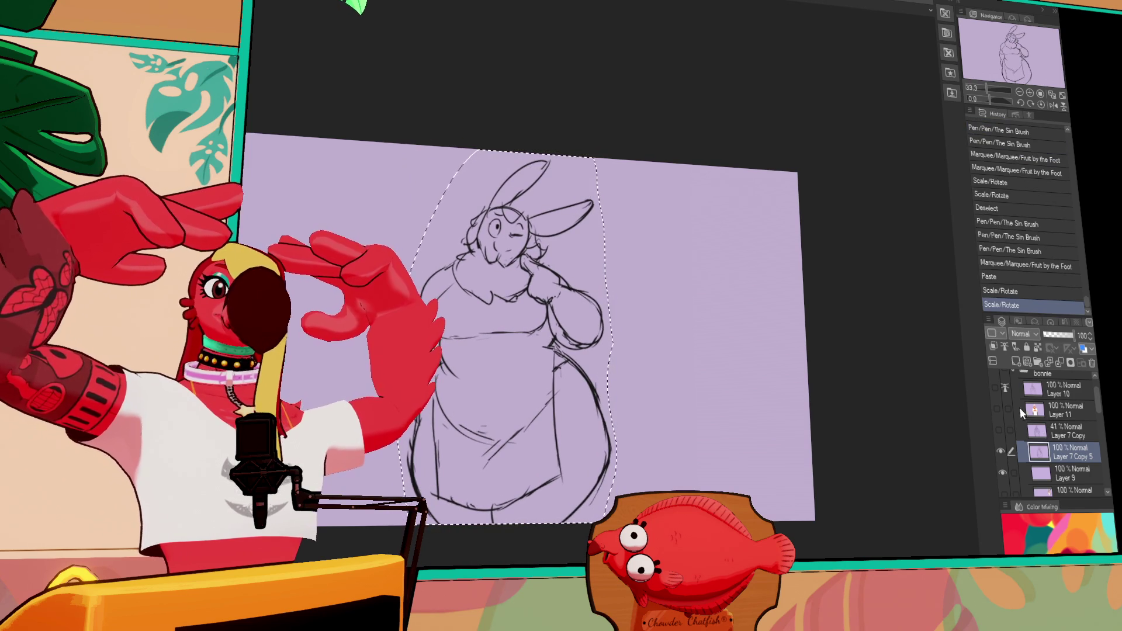
Show the coloured rabbit on Layer 11 and the Layer 10 sketch again.
click(998, 428)
click(998, 430)
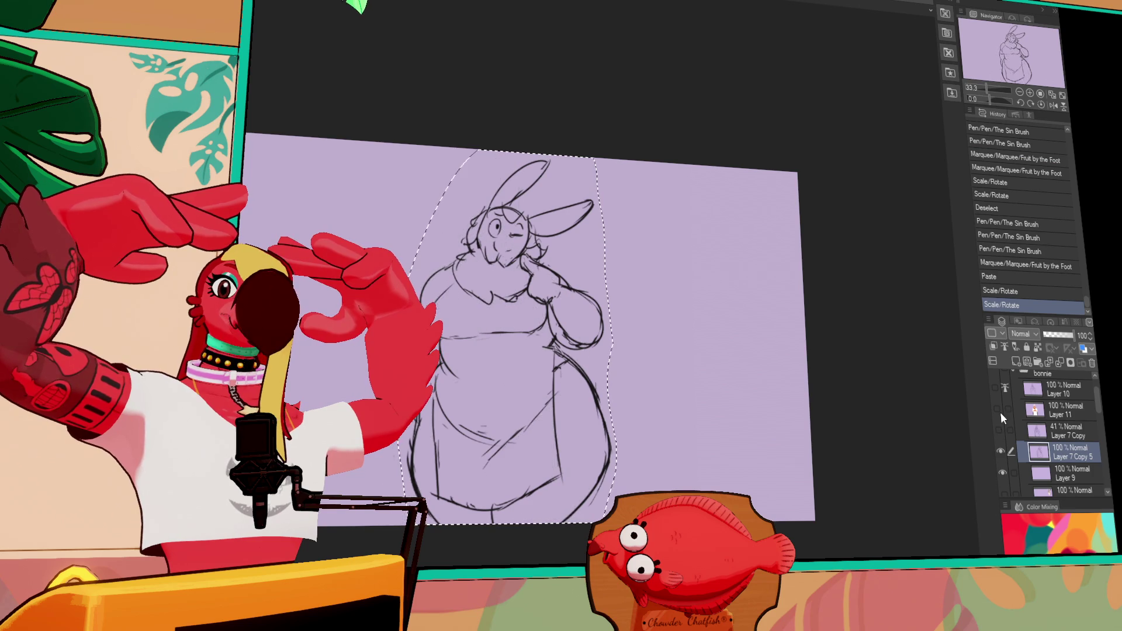
click(998, 412)
click(997, 392)
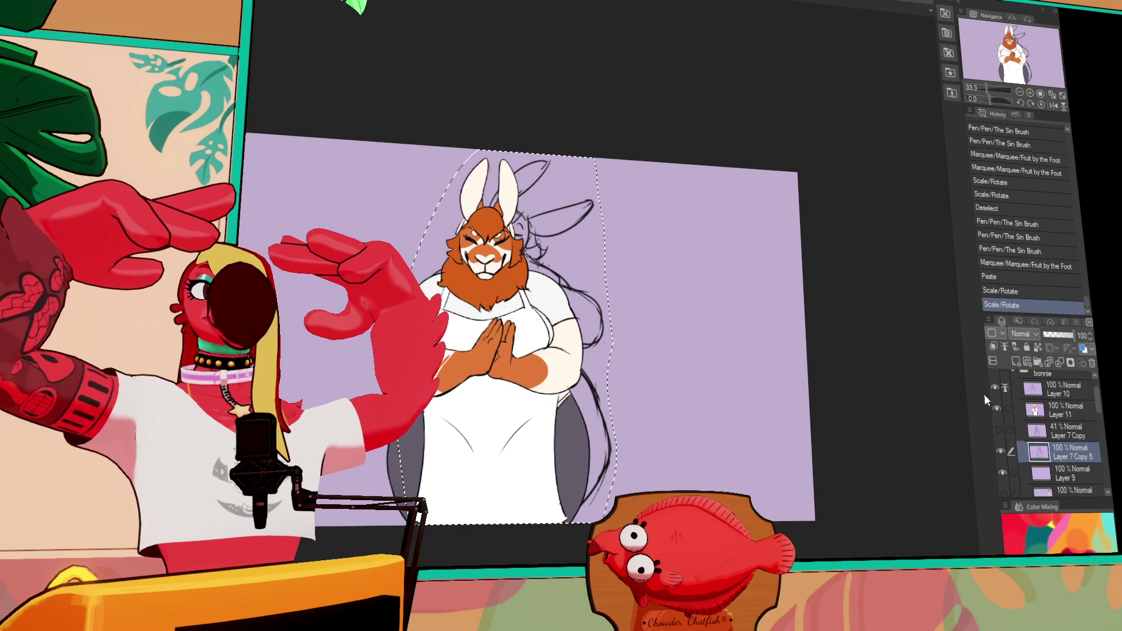
Deselect, shift the enlarged sketch right, and shrink it to match the chef's height.
key(ctrl+d)
drag(582, 397, 720, 402)
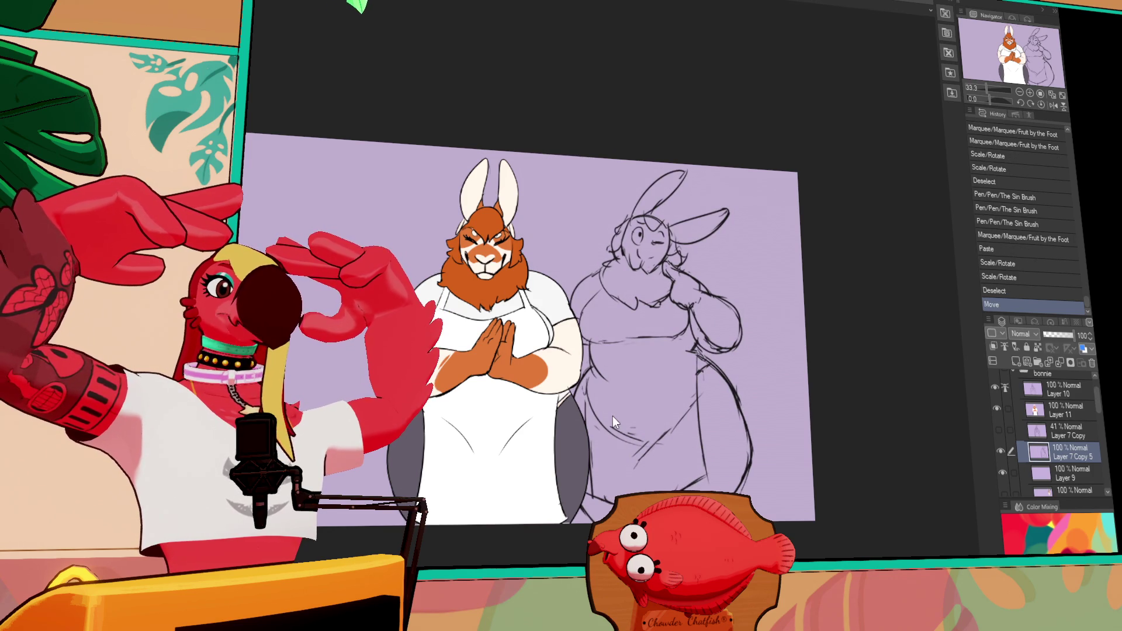
key(ctrl+t)
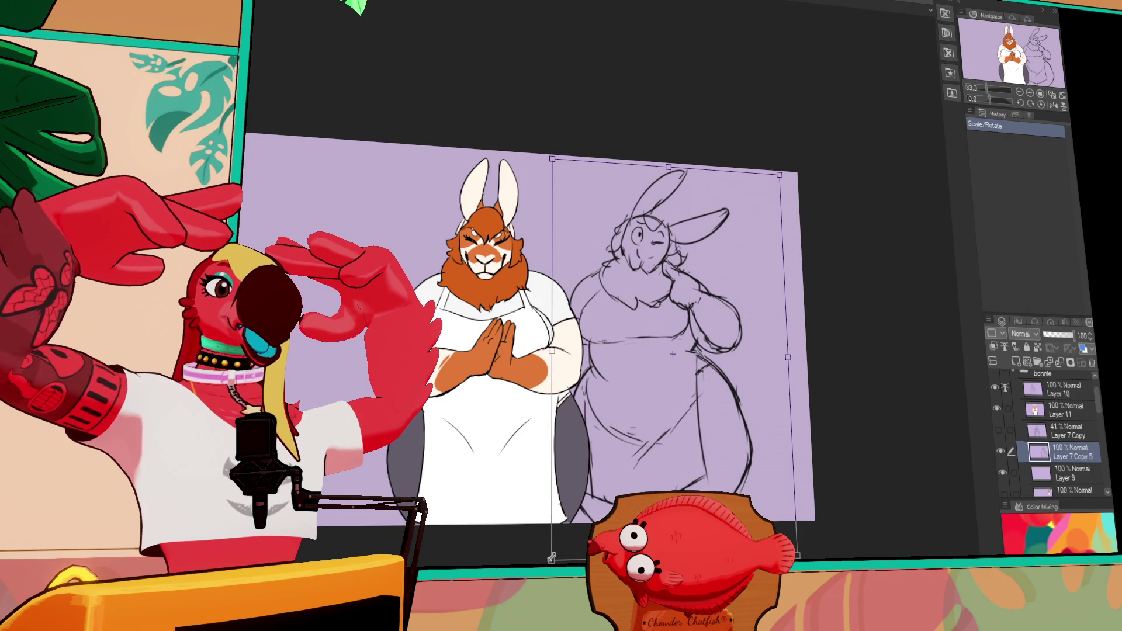
drag(552, 559, 539, 565)
click(537, 564)
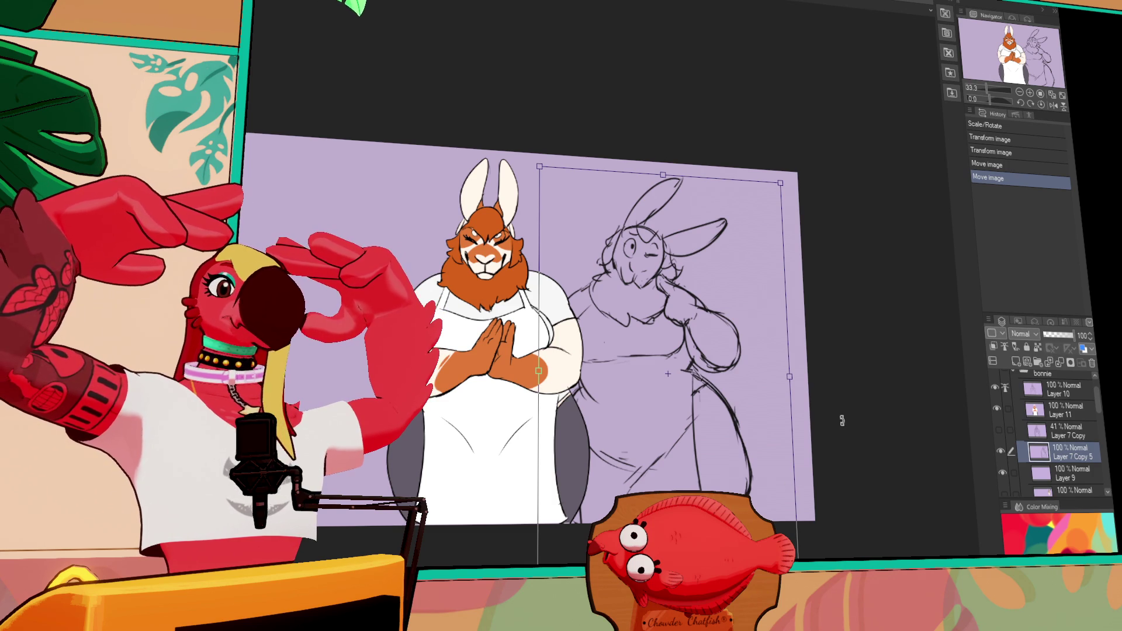
drag(798, 570, 793, 561)
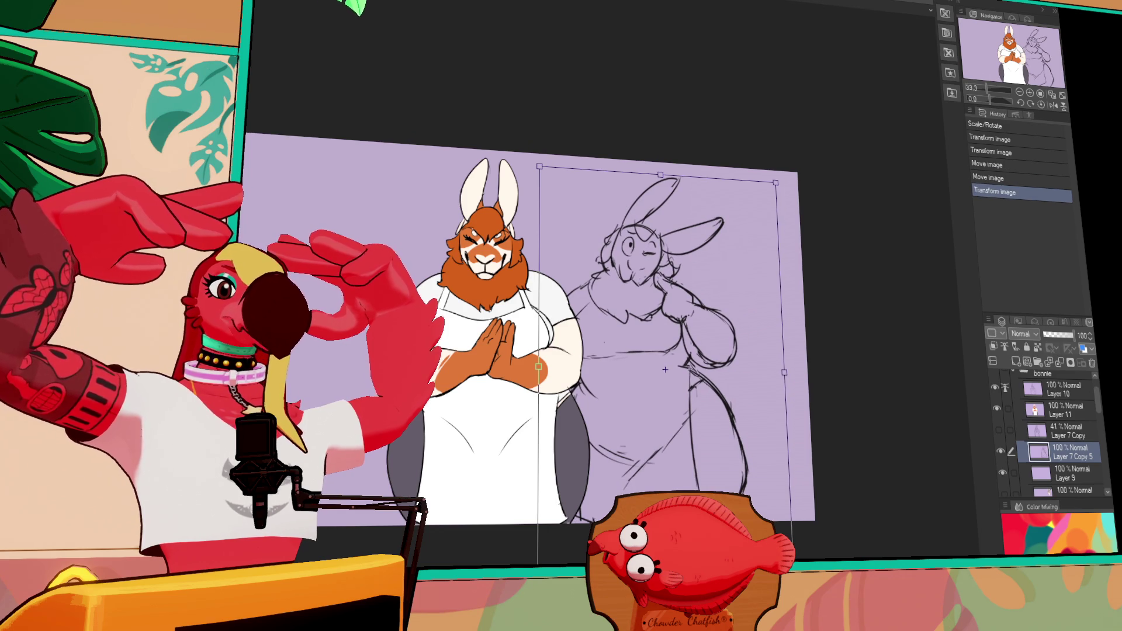
key(Return)
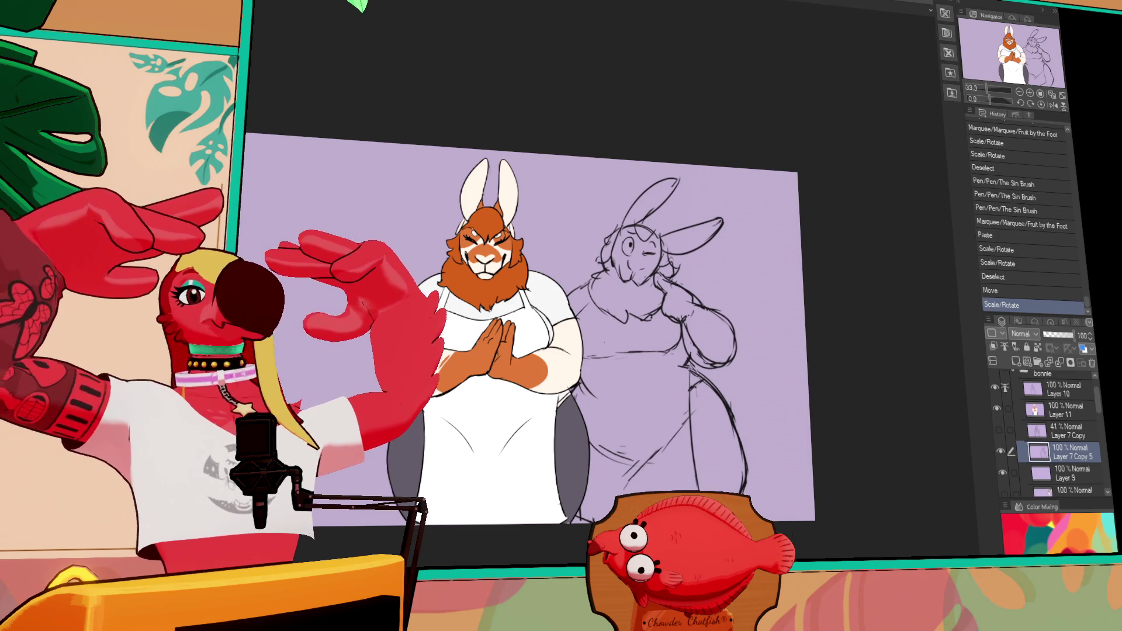
click(1056, 411)
Move the coloured rabbit chef and the Layer 7 Copy 5 sketch to the left.
drag(814, 474, 651, 463)
click(1073, 455)
drag(795, 443, 763, 442)
scroll(652, 325, up, 2)
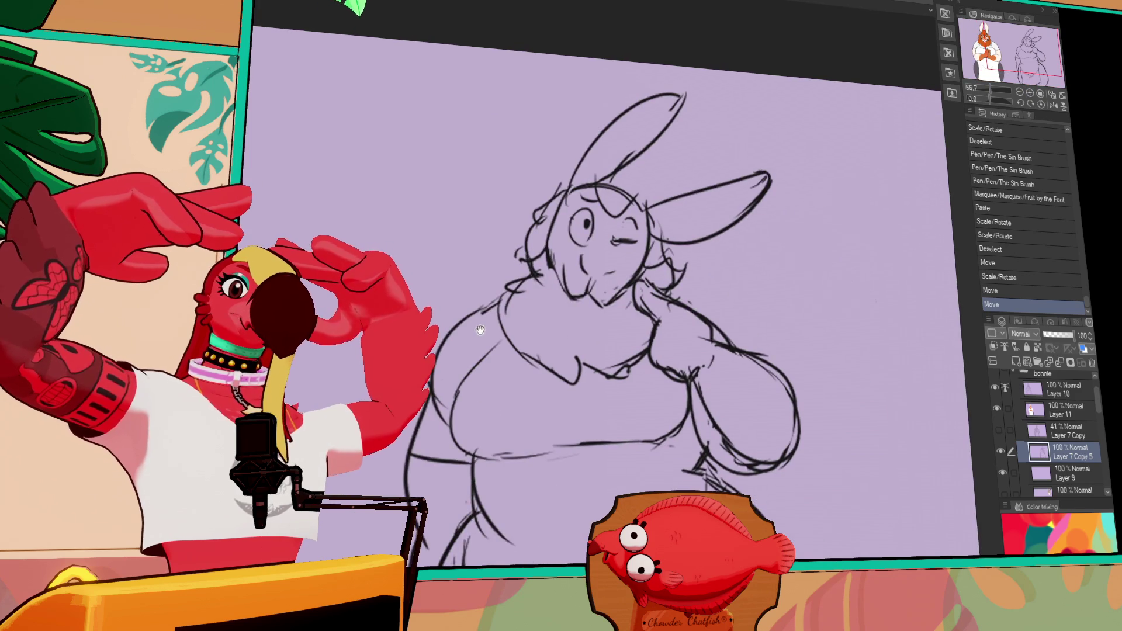
drag(651, 325, 672, 298)
Redraw and extend the rabbit sketch's shoulder line.
drag(456, 325, 452, 368)
key(ctrl+z)
key(ctrl+z)
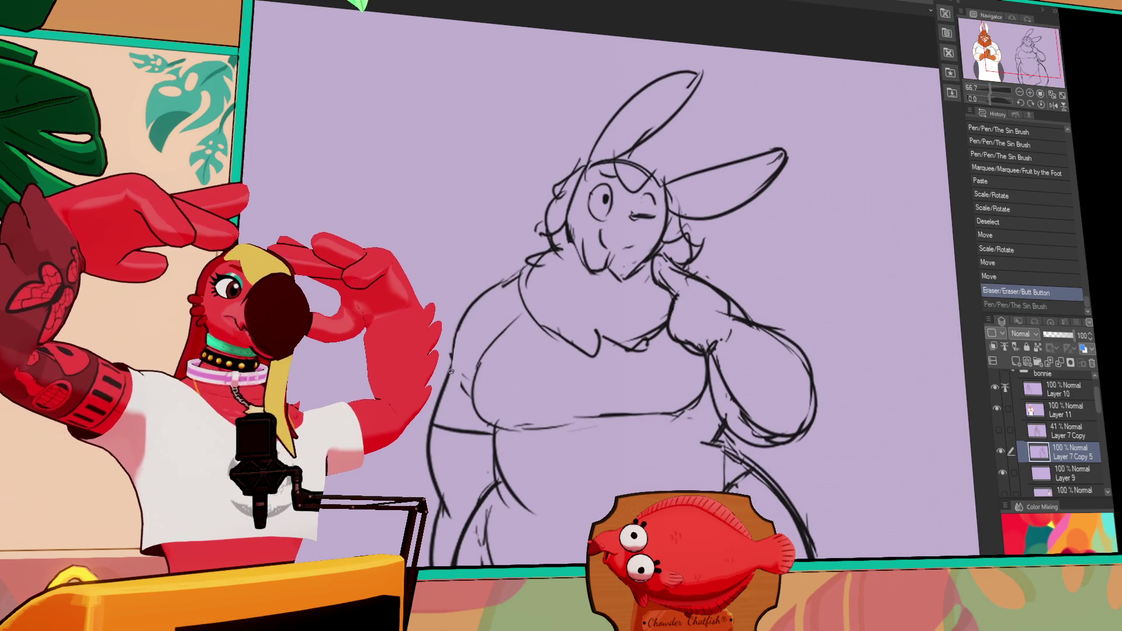
drag(506, 283, 519, 273)
mouse_move(497, 290)
mouse_down()
mouse_move(481, 301)
mouse_move(497, 297)
mouse_up()
drag(533, 259, 523, 269)
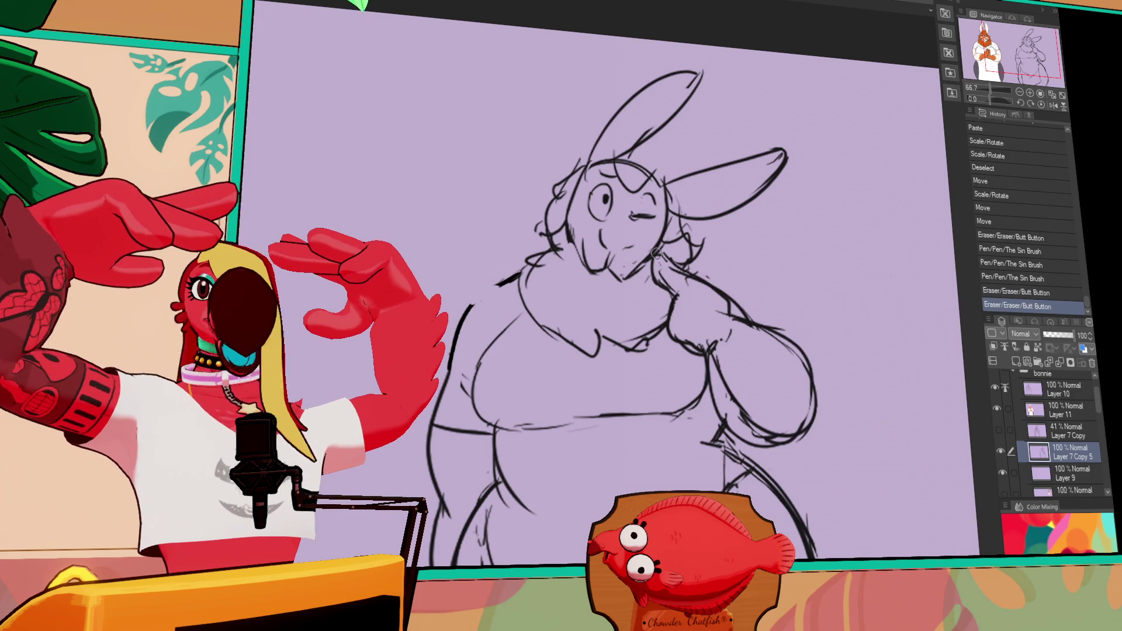
drag(713, 335, 715, 341)
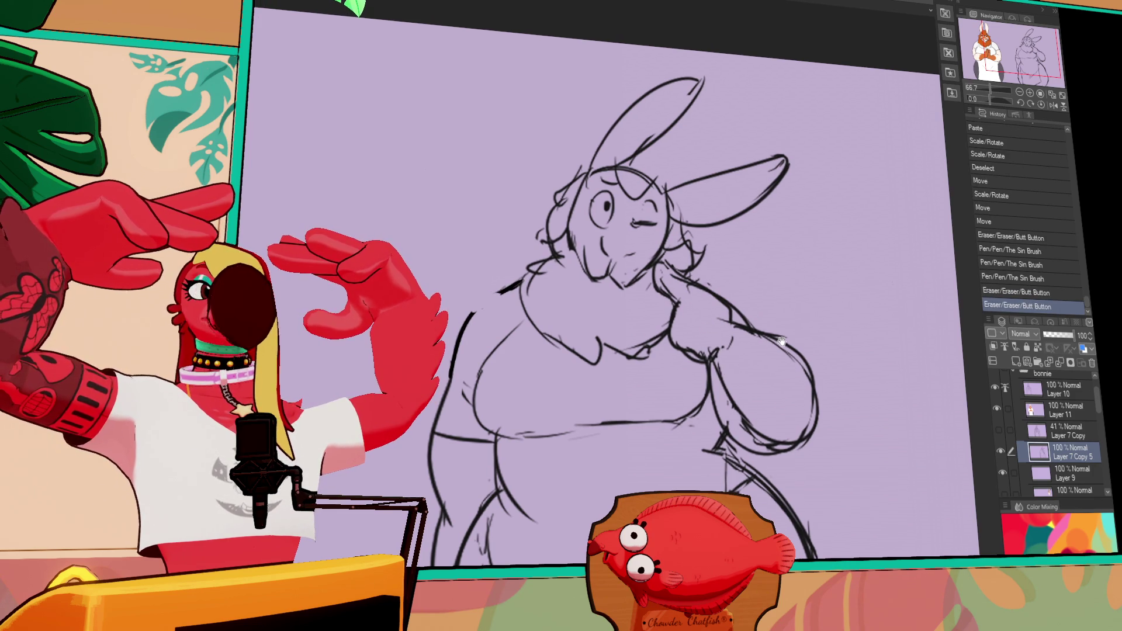
drag(782, 341, 797, 352)
mouse_move(488, 327)
mouse_down()
mouse_move(481, 335)
mouse_move(538, 289)
mouse_up()
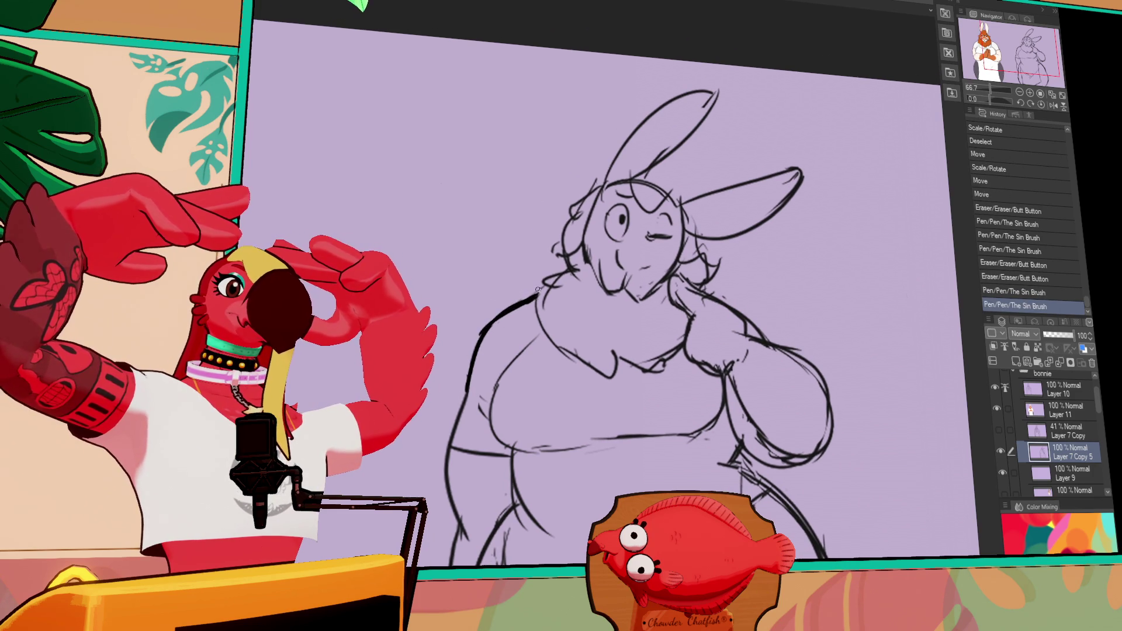
drag(636, 256, 659, 260)
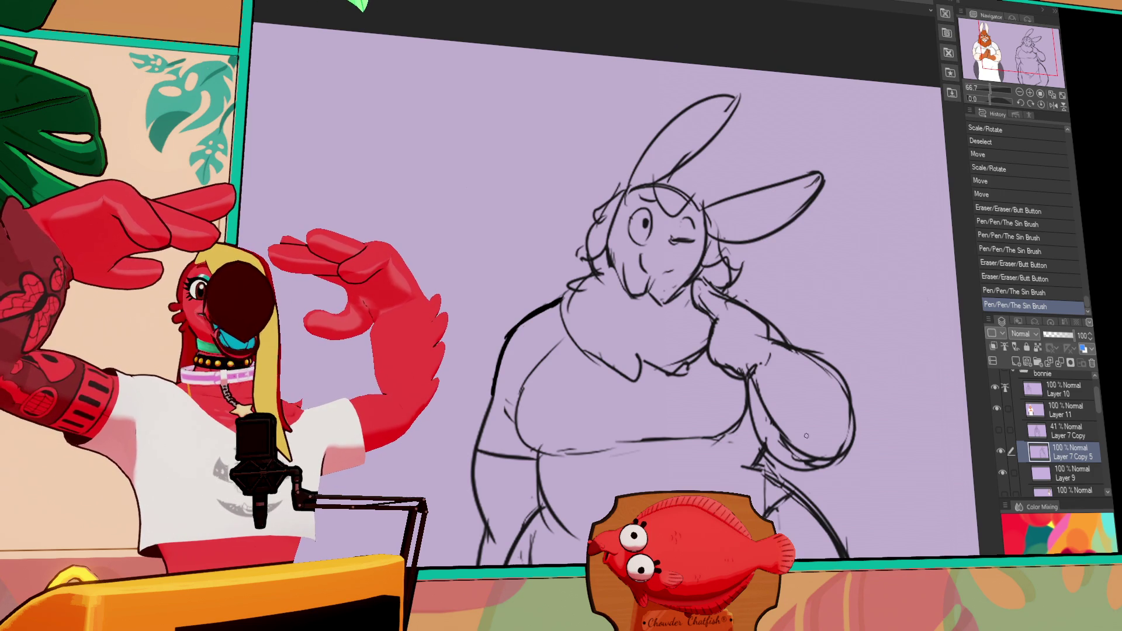
Rework the cheek fluff, neck, chest and chin lines.
drag(727, 387, 733, 398)
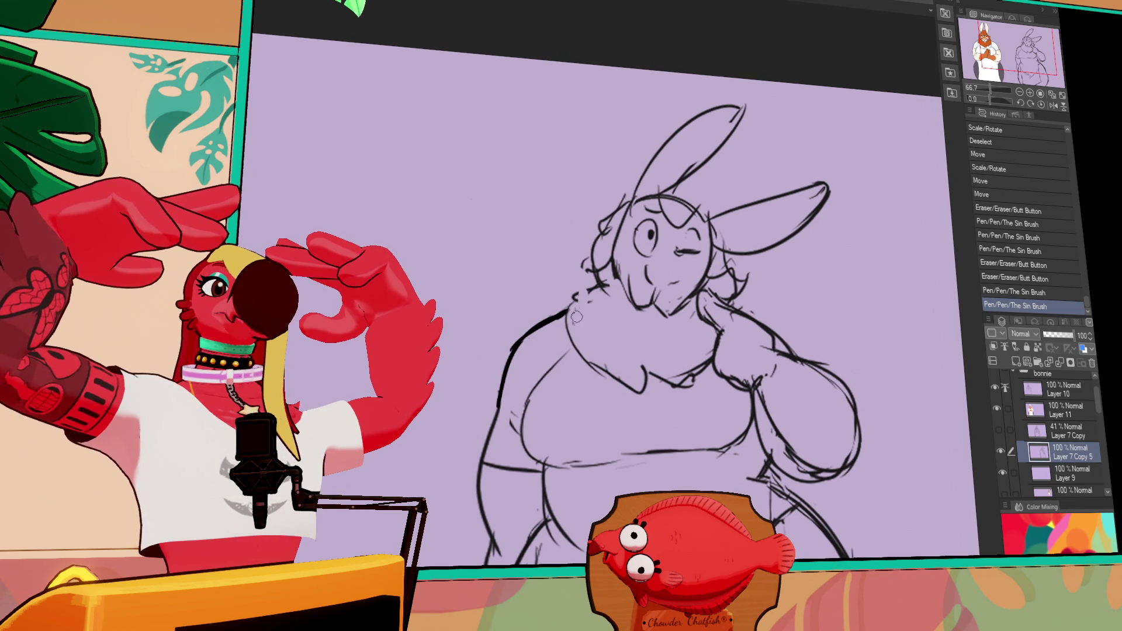
mouse_move(589, 296)
mouse_down()
mouse_move(597, 279)
mouse_move(564, 306)
mouse_move(575, 313)
mouse_move(599, 286)
mouse_up()
key(ctrl+z)
mouse_move(596, 292)
mouse_down()
mouse_move(609, 299)
mouse_move(587, 362)
mouse_up()
drag(565, 311, 599, 374)
mouse_move(584, 333)
mouse_down()
mouse_move(602, 380)
mouse_move(652, 379)
mouse_move(650, 394)
mouse_up()
drag(643, 389, 649, 392)
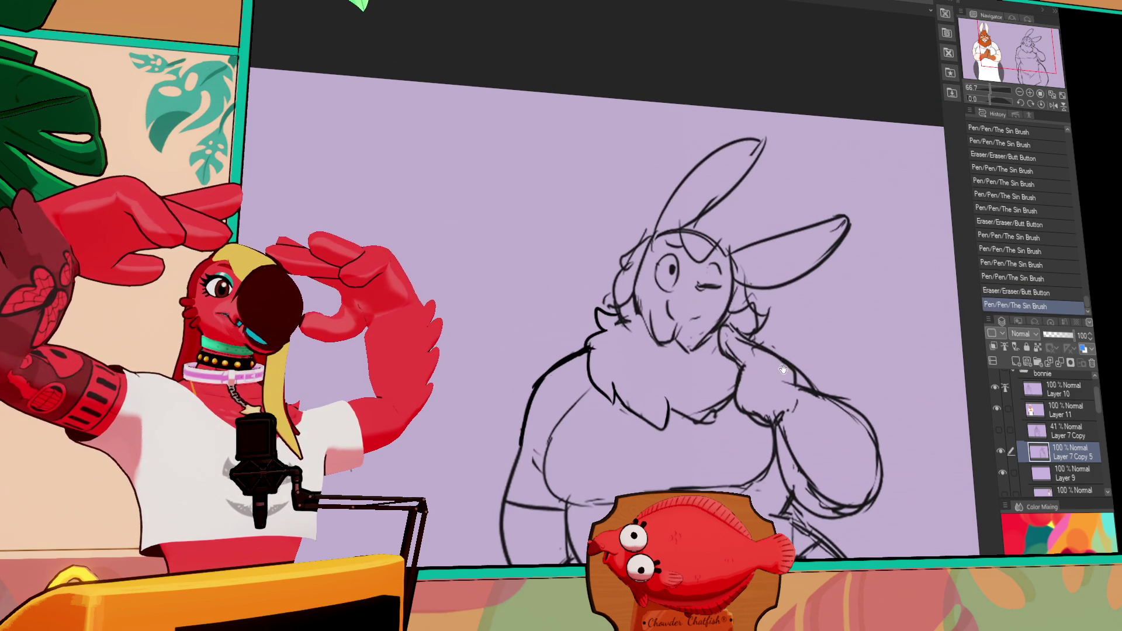
drag(672, 325, 677, 329)
drag(673, 325, 666, 336)
mouse_move(665, 338)
mouse_down()
mouse_move(687, 357)
mouse_move(700, 345)
mouse_move(687, 350)
mouse_up()
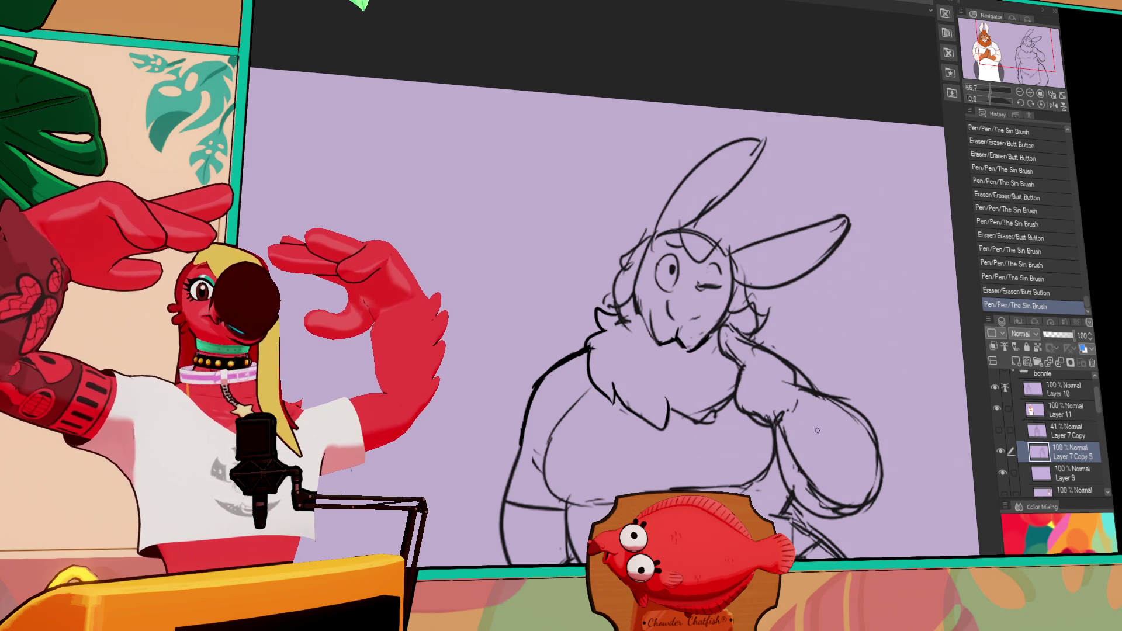
Reshape the smiling mouth and chin, then nudge the muzzle slightly.
mouse_move(697, 277)
mouse_down()
mouse_move(699, 259)
mouse_move(672, 257)
mouse_up()
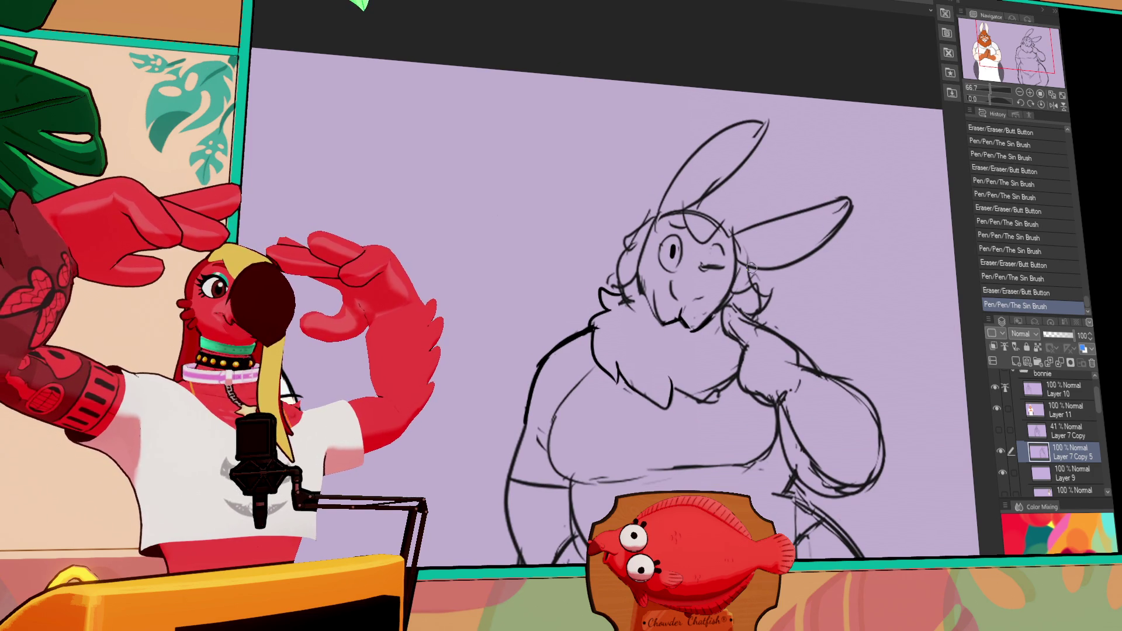
mouse_move(708, 253)
mouse_down()
mouse_move(713, 266)
mouse_move(674, 286)
mouse_move(701, 298)
mouse_move(678, 293)
mouse_up()
mouse_move(675, 282)
mouse_down()
mouse_move(695, 295)
mouse_move(690, 303)
mouse_up()
drag(681, 304, 688, 324)
drag(684, 325, 689, 333)
mouse_move(688, 330)
mouse_down()
mouse_move(708, 313)
mouse_move(683, 321)
mouse_move(706, 325)
mouse_up()
mouse_move(704, 315)
mouse_down()
mouse_move(679, 328)
mouse_move(691, 334)
mouse_move(664, 336)
mouse_move(675, 344)
mouse_move(678, 303)
mouse_move(650, 303)
mouse_move(708, 291)
mouse_up()
drag(690, 353, 685, 351)
drag(678, 310, 675, 306)
key(ctrl+d)
Erase stray marks near the eye and chin and refine the mouth lines.
drag(651, 245, 633, 276)
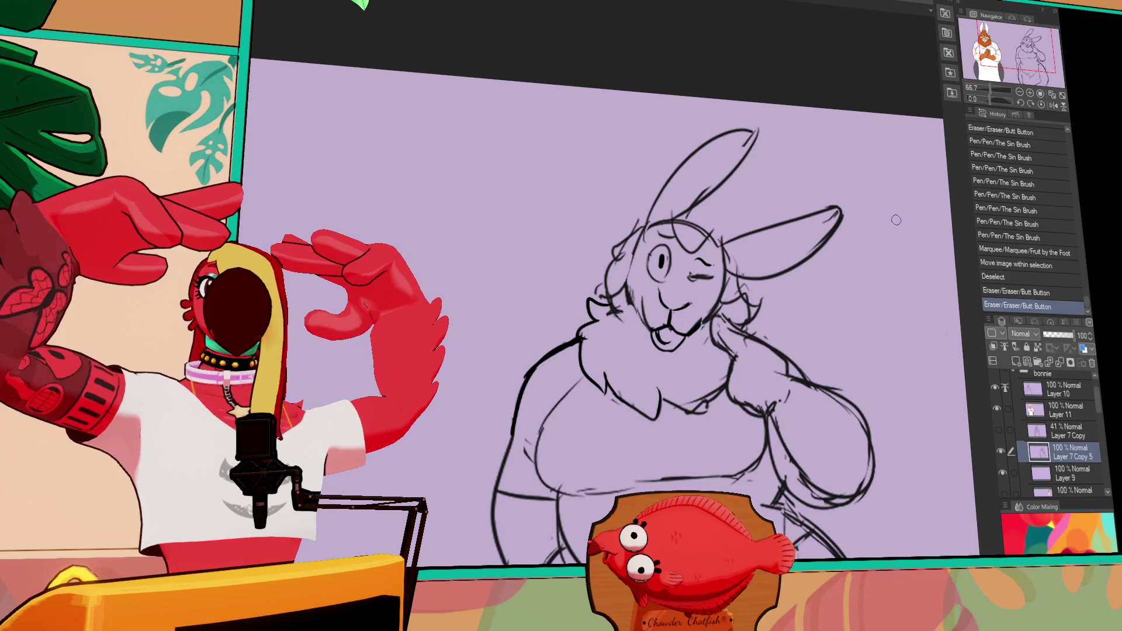
drag(818, 288, 815, 291)
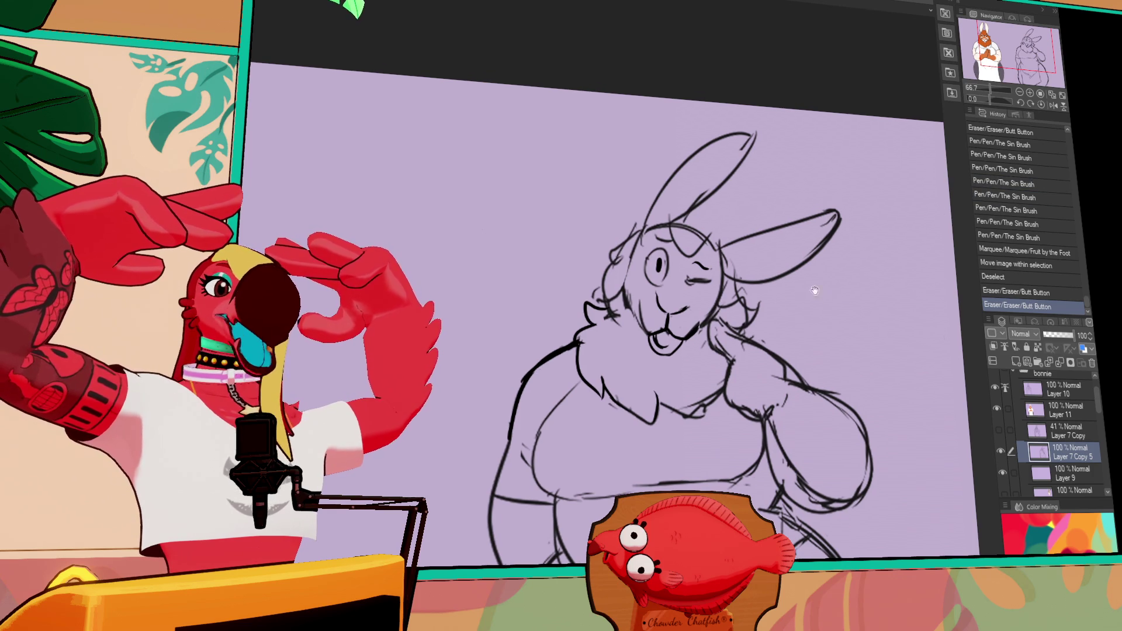
drag(694, 335, 701, 314)
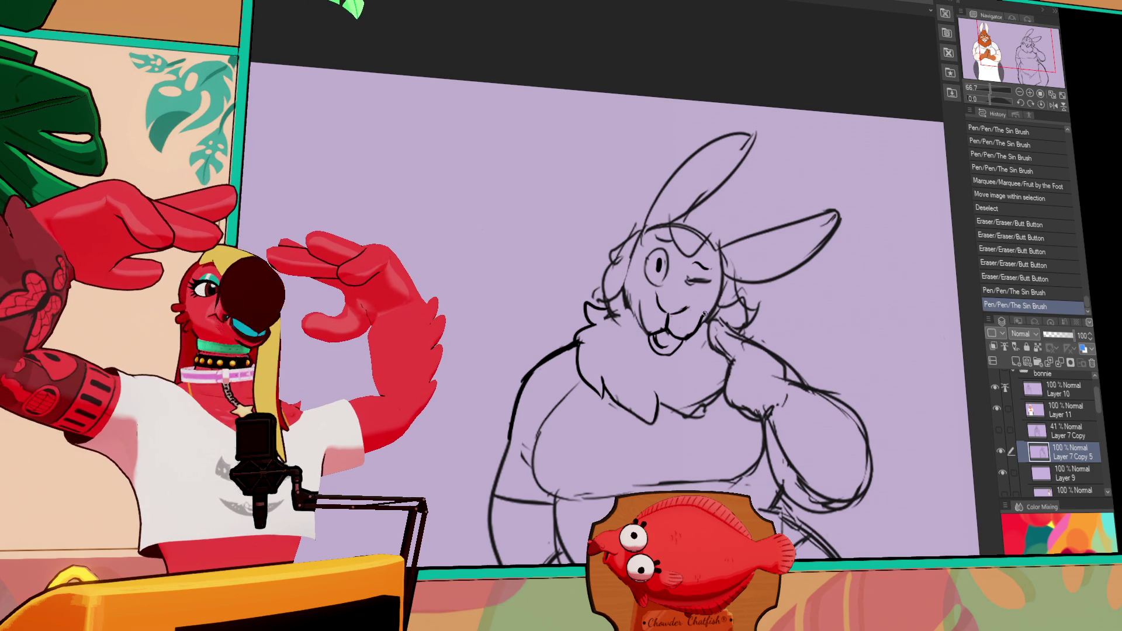
mouse_move(641, 295)
mouse_down()
mouse_move(648, 320)
mouse_move(644, 303)
mouse_move(644, 312)
mouse_move(687, 312)
mouse_up()
drag(673, 315, 737, 318)
drag(672, 295, 689, 351)
key(ctrl+z)
key(ctrl+z)
Redraw the mouth and cheek lines and the belly line, keeping the belly stroke.
drag(716, 313, 724, 326)
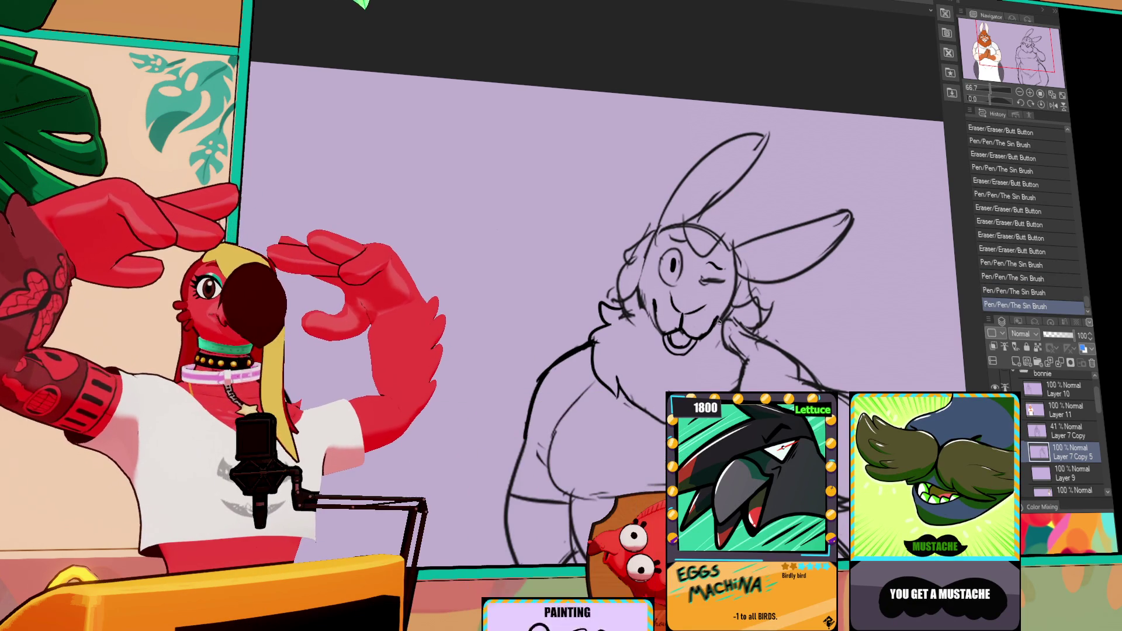
scroll(737, 314, down, 3)
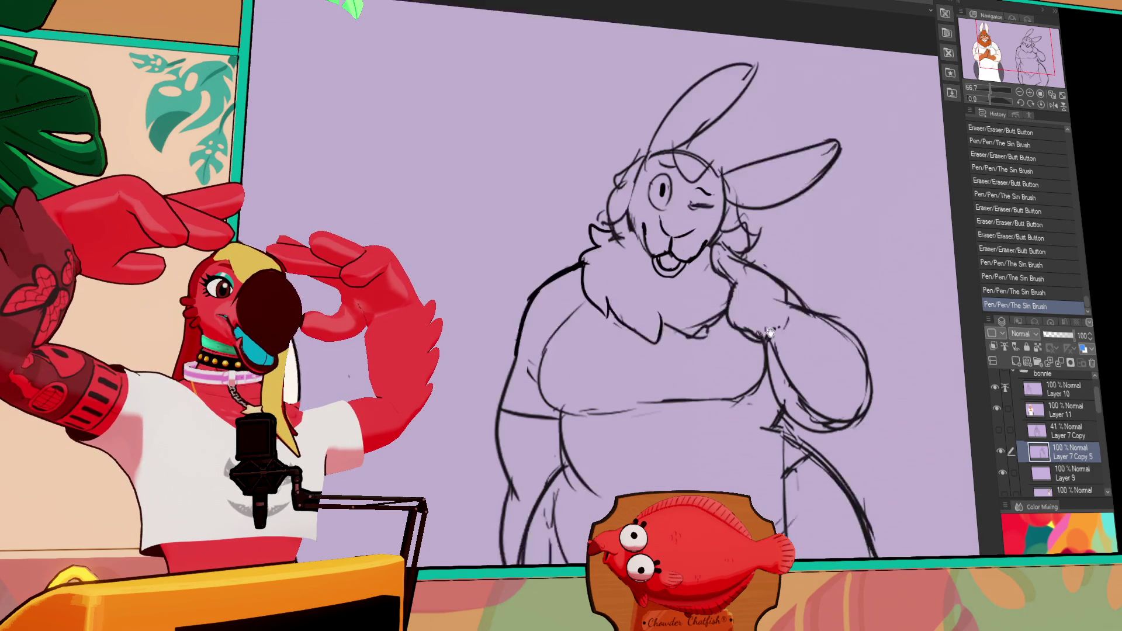
mouse_move(751, 409)
mouse_down()
mouse_move(767, 383)
mouse_move(770, 398)
mouse_move(736, 420)
mouse_up()
key(ctrl+z)
key(ctrl+y)
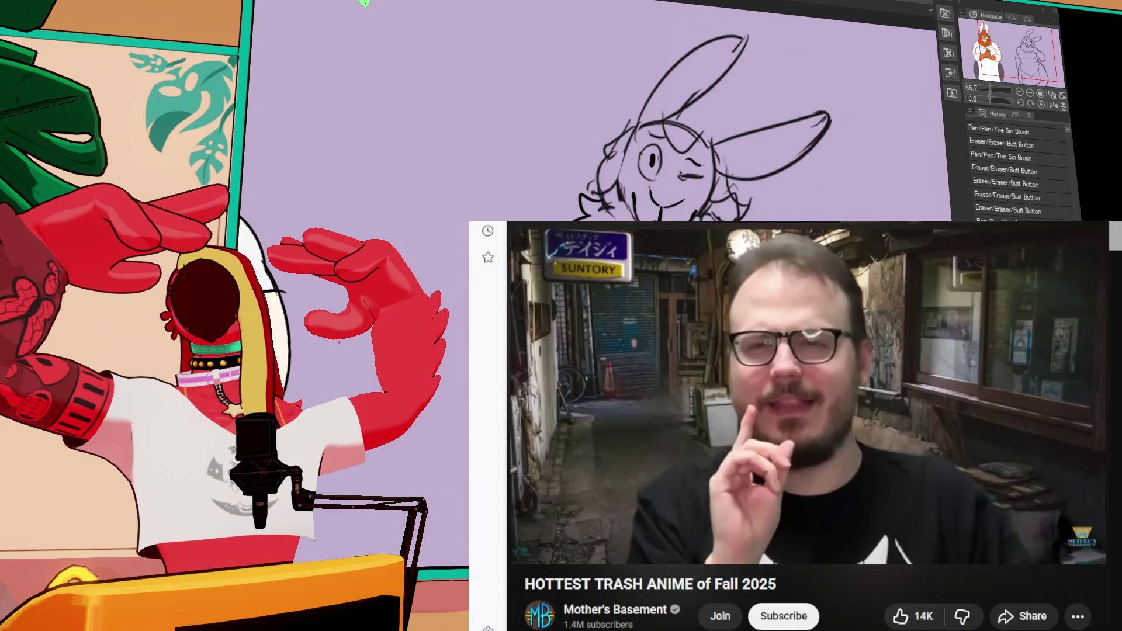
click(833, 392)
Jump the video ahead to 28:24 and resume playback.
mouse_move(858, 520)
mouse_down()
mouse_move(881, 520)
mouse_move(867, 526)
mouse_up()
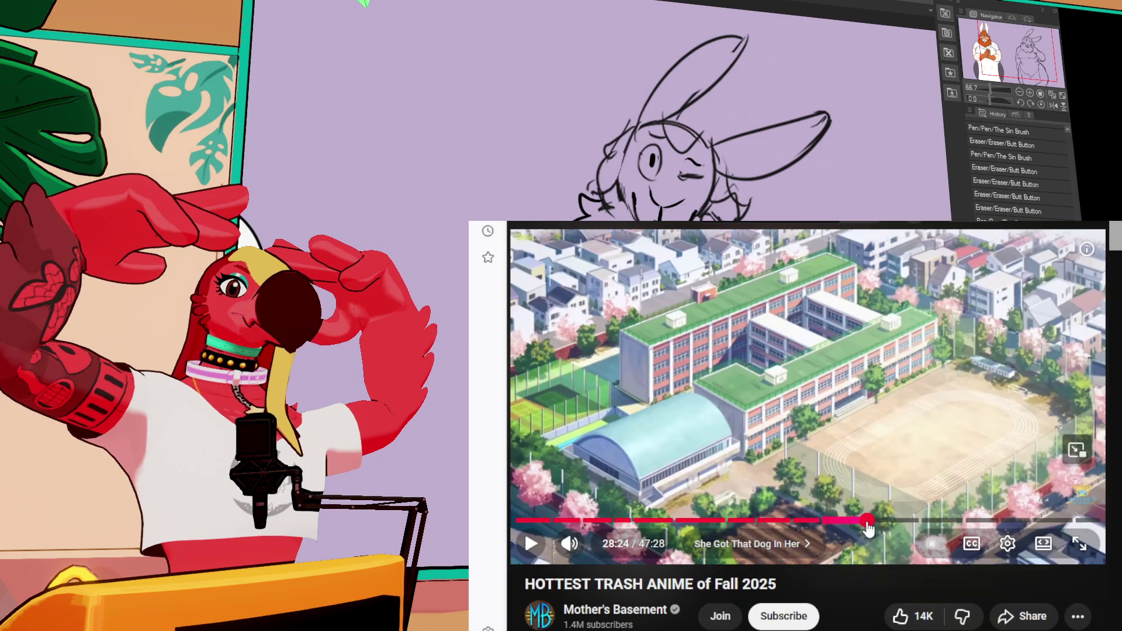
key(space)
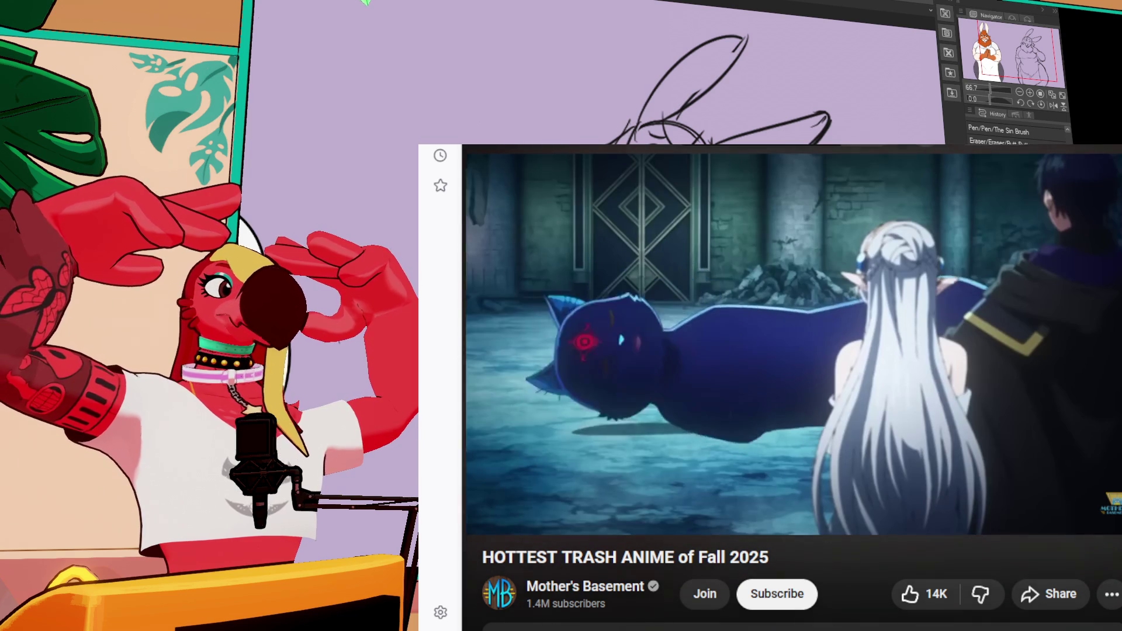
Return the video to the 28:24 mark and resume playing.
click(812, 436)
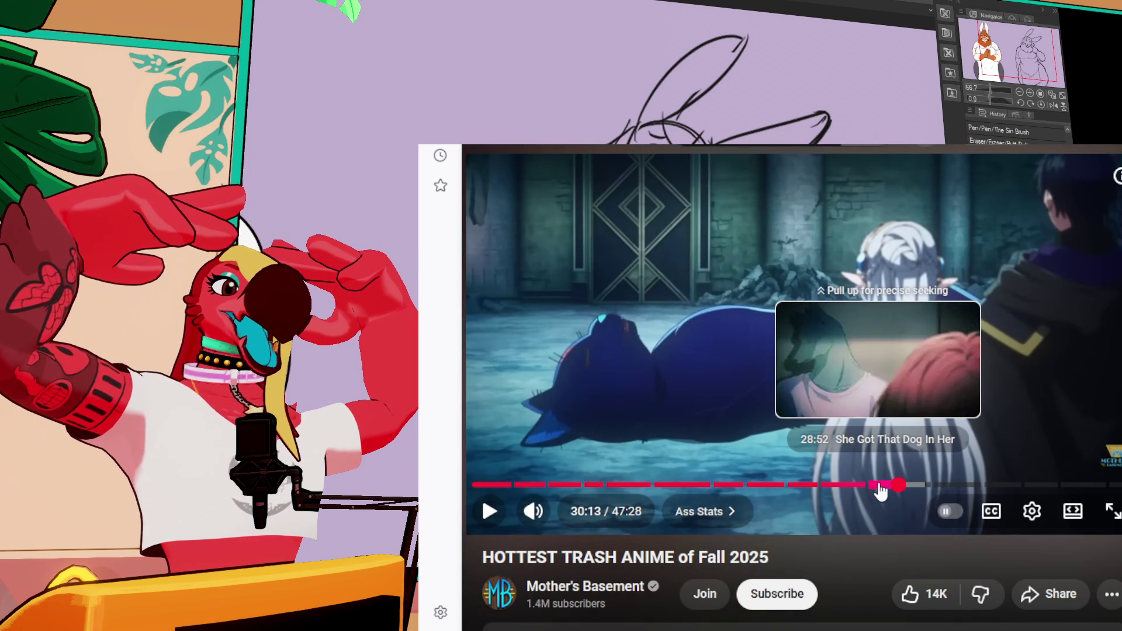
click(879, 489)
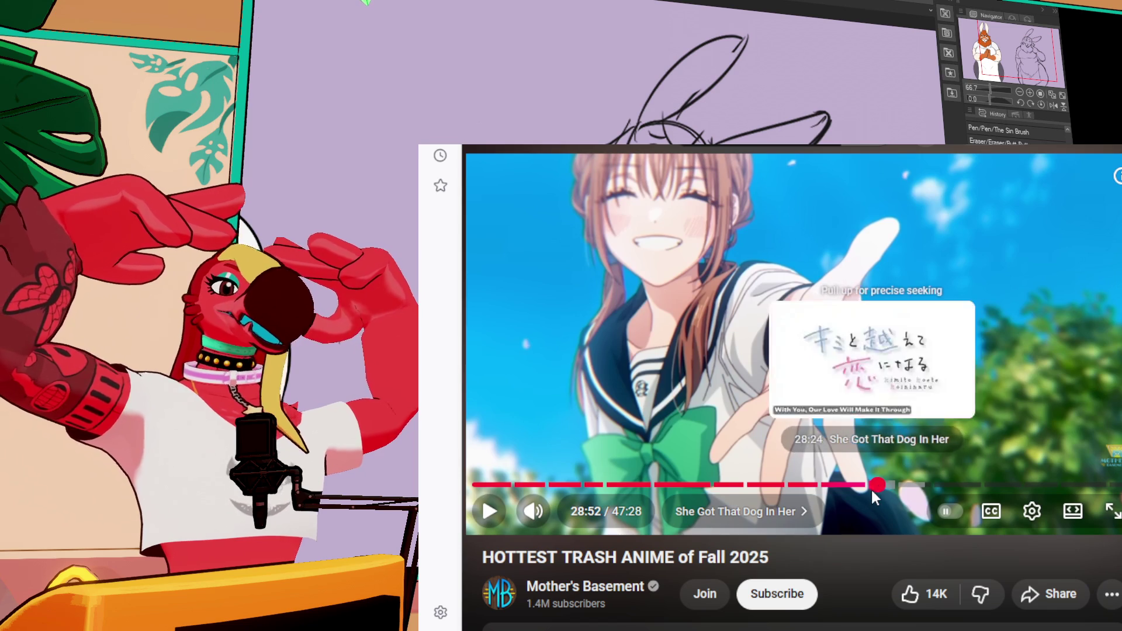
click(873, 488)
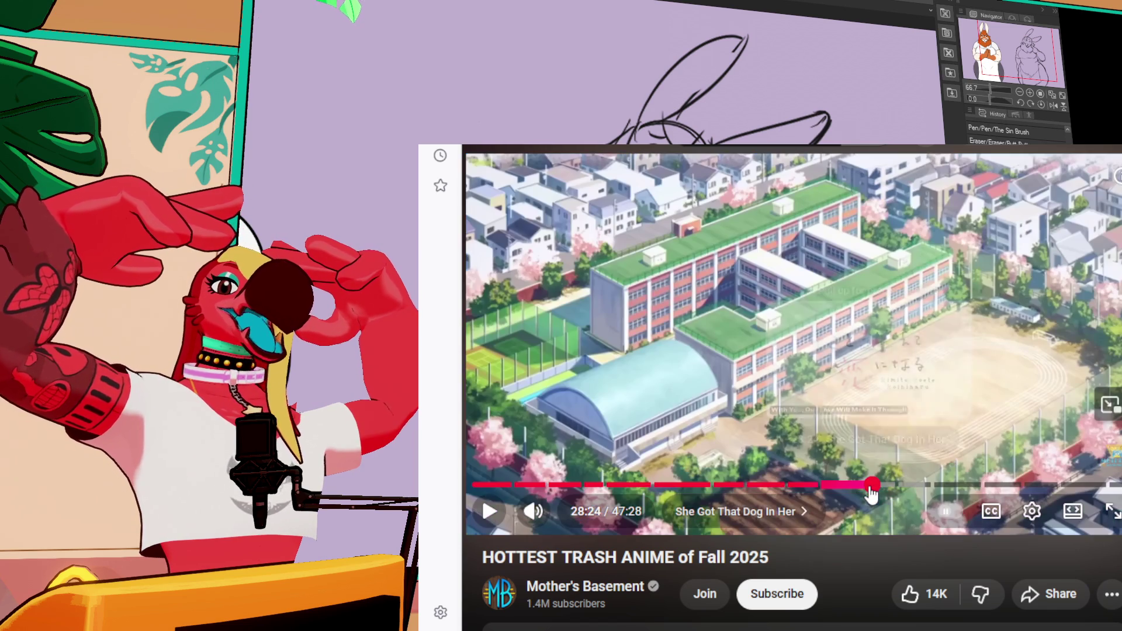
click(893, 402)
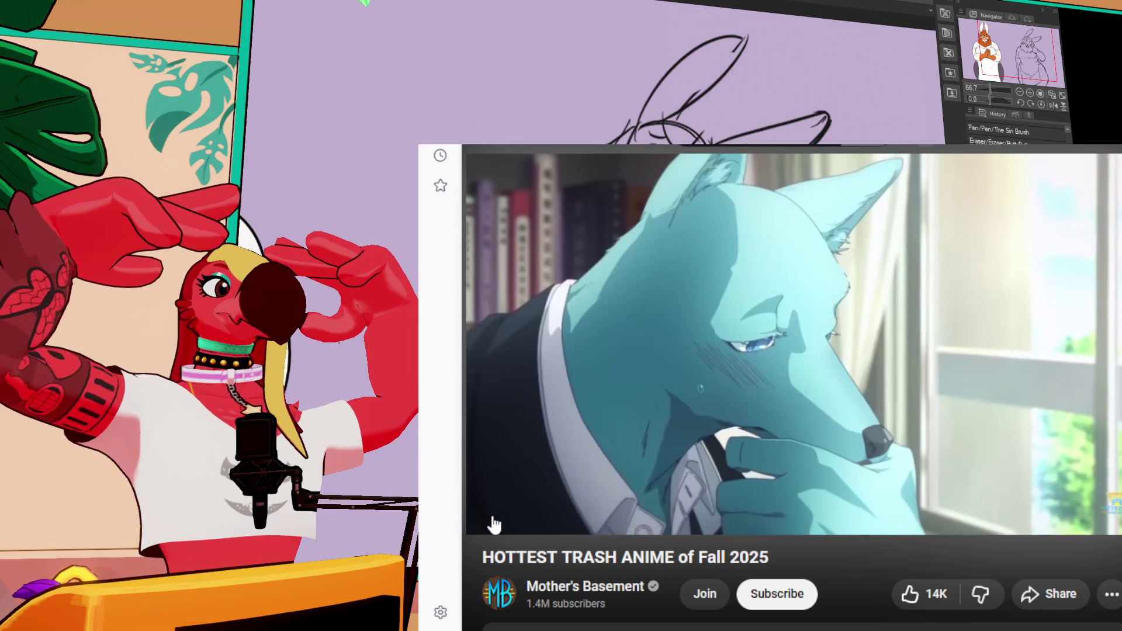
Rewind the video to 28:09 and pause on the Kimito Koete Koininaru title card.
click(494, 524)
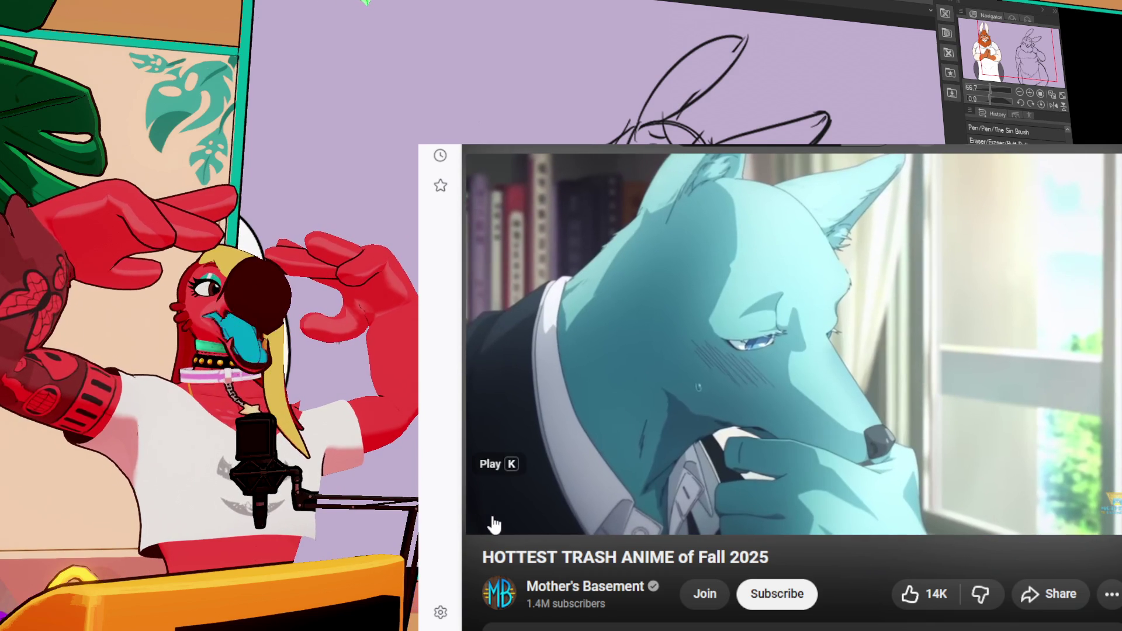
click(494, 524)
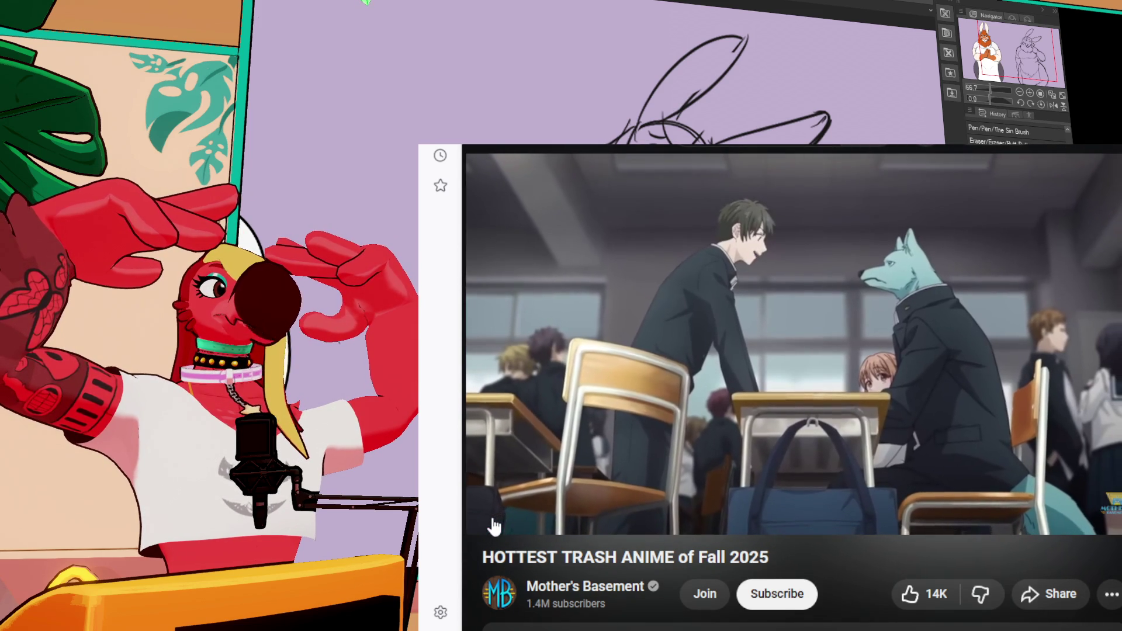
mouse_move(493, 526)
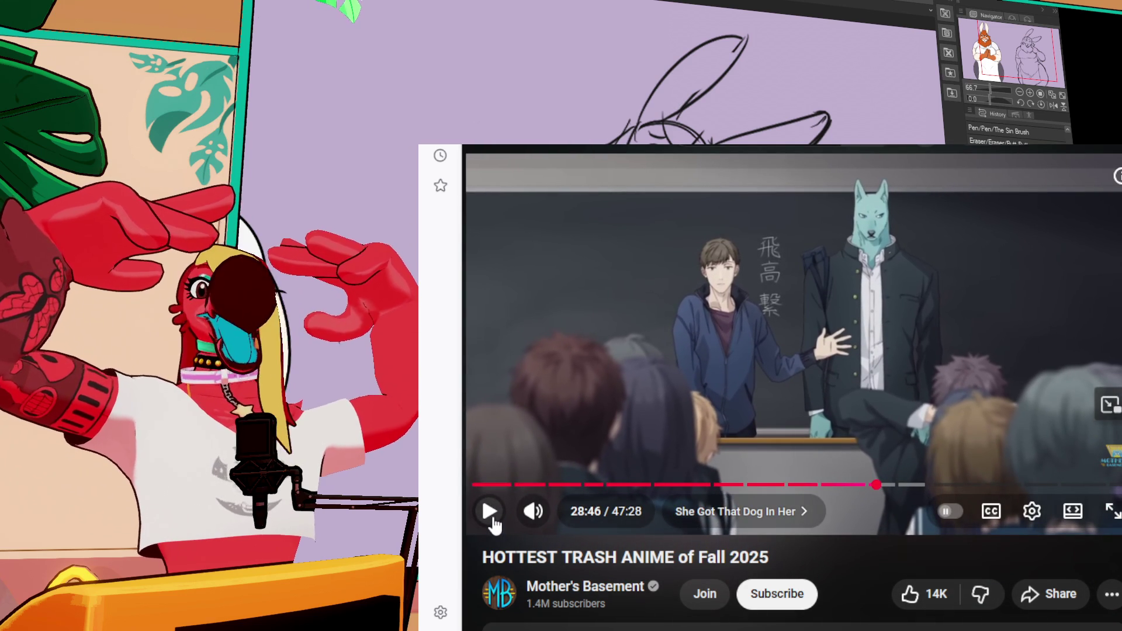
click(490, 512)
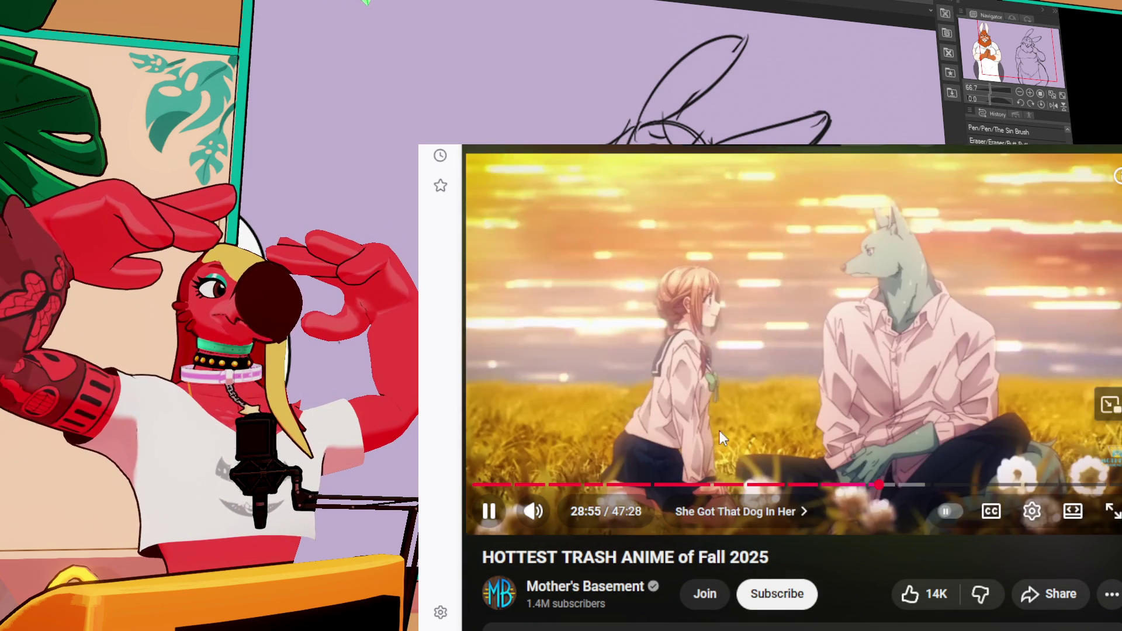
drag(888, 494, 869, 494)
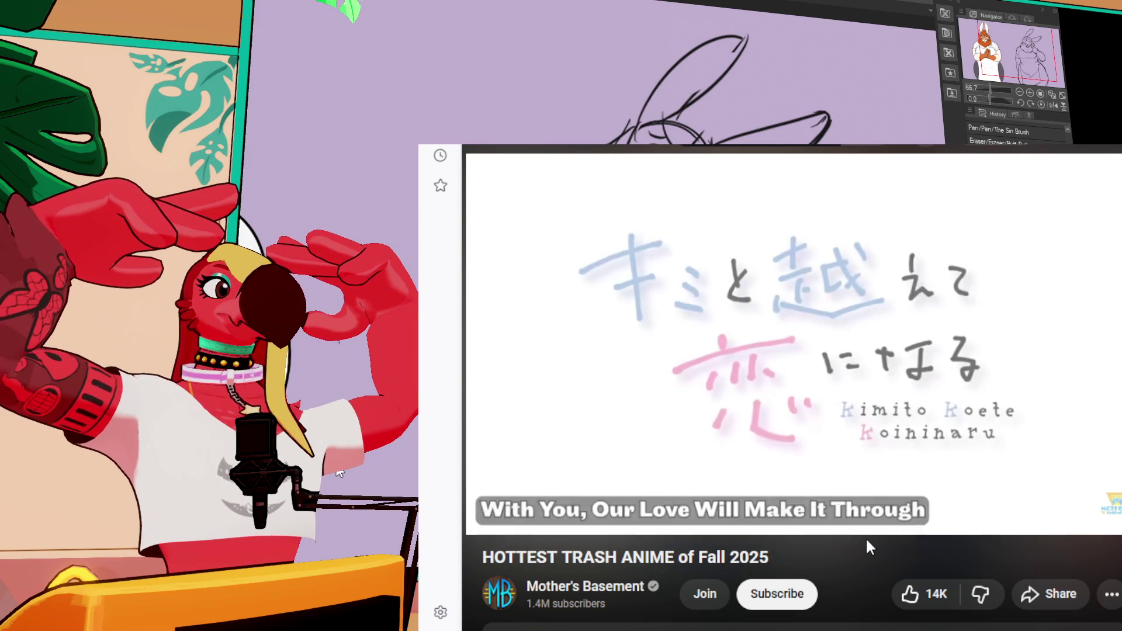
click(974, 407)
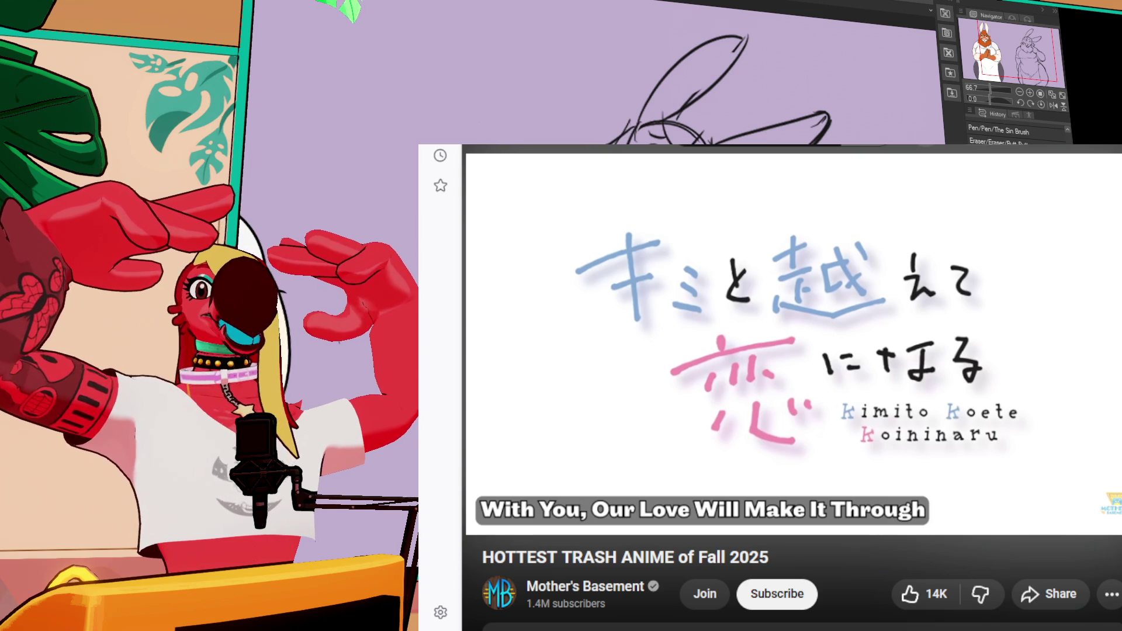
mouse_move(1001, 463)
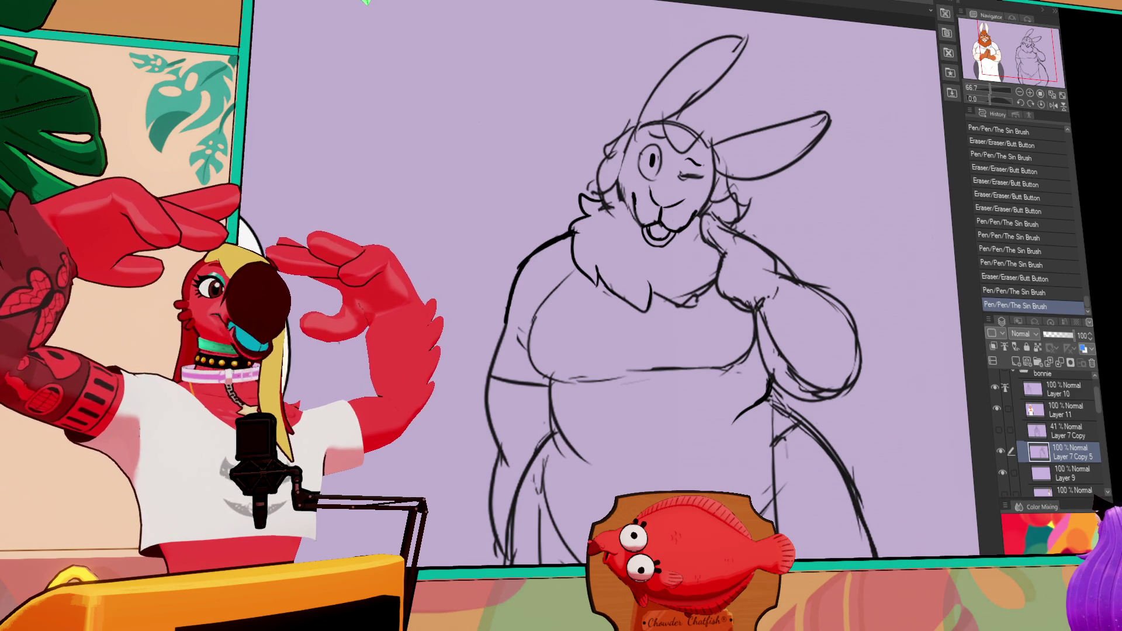
Retouch the rabbit's right arm lines, erasing strays and adding new strokes.
mouse_move(773, 312)
mouse_down()
mouse_move(806, 363)
mouse_move(783, 374)
mouse_up()
key(ctrl+z)
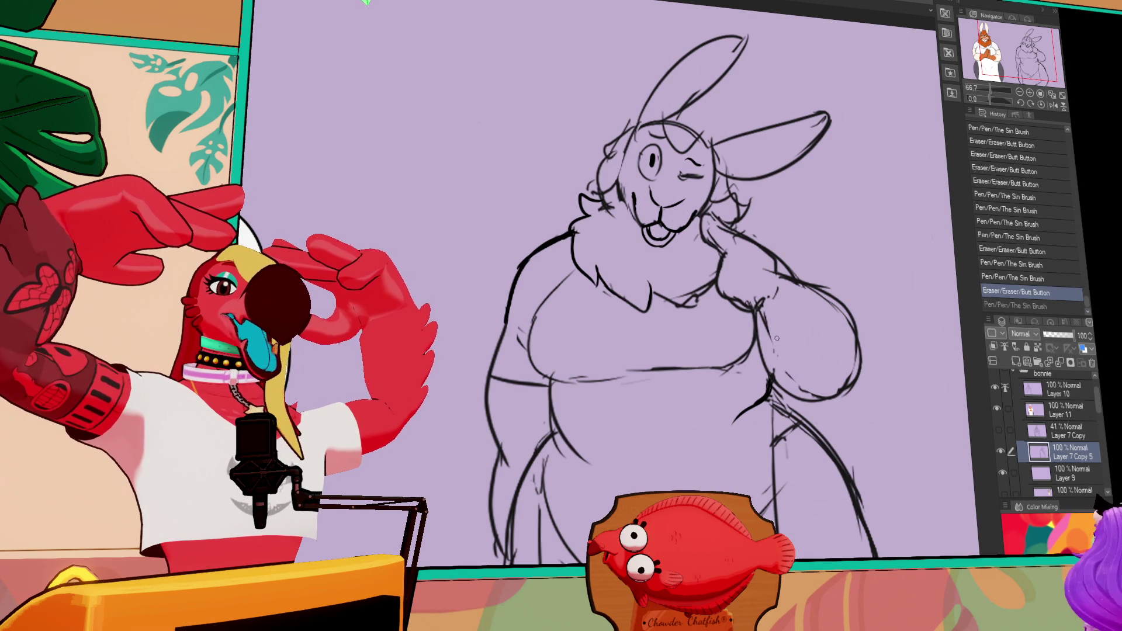
key(ctrl+y)
key(ctrl+z)
key(ctrl+y)
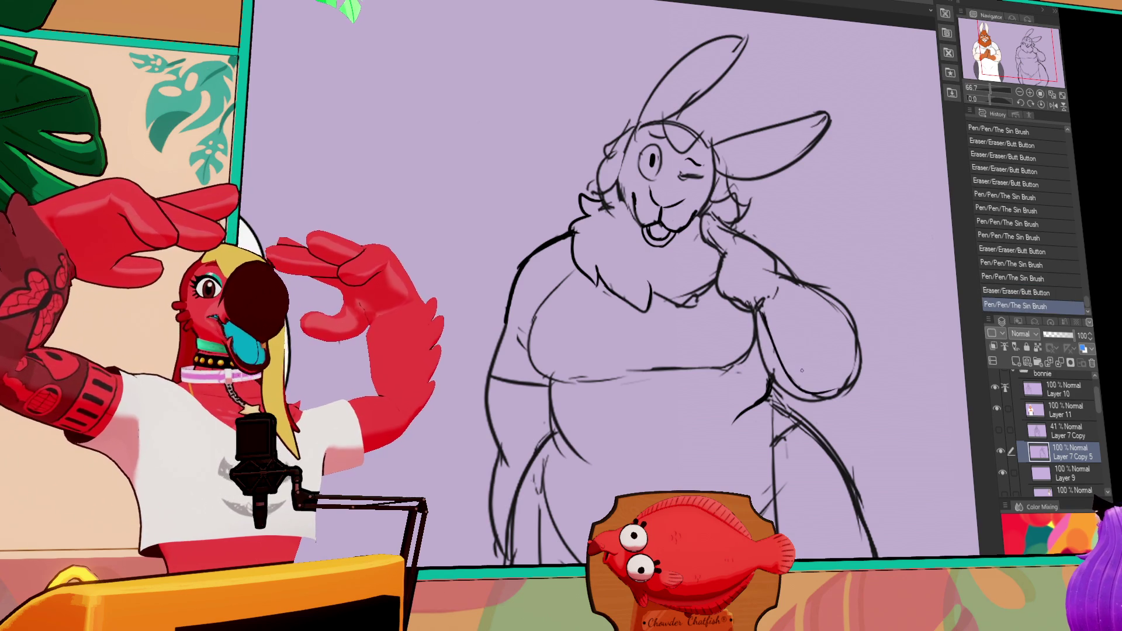
mouse_move(766, 316)
mouse_down()
mouse_move(800, 386)
mouse_move(846, 365)
mouse_up()
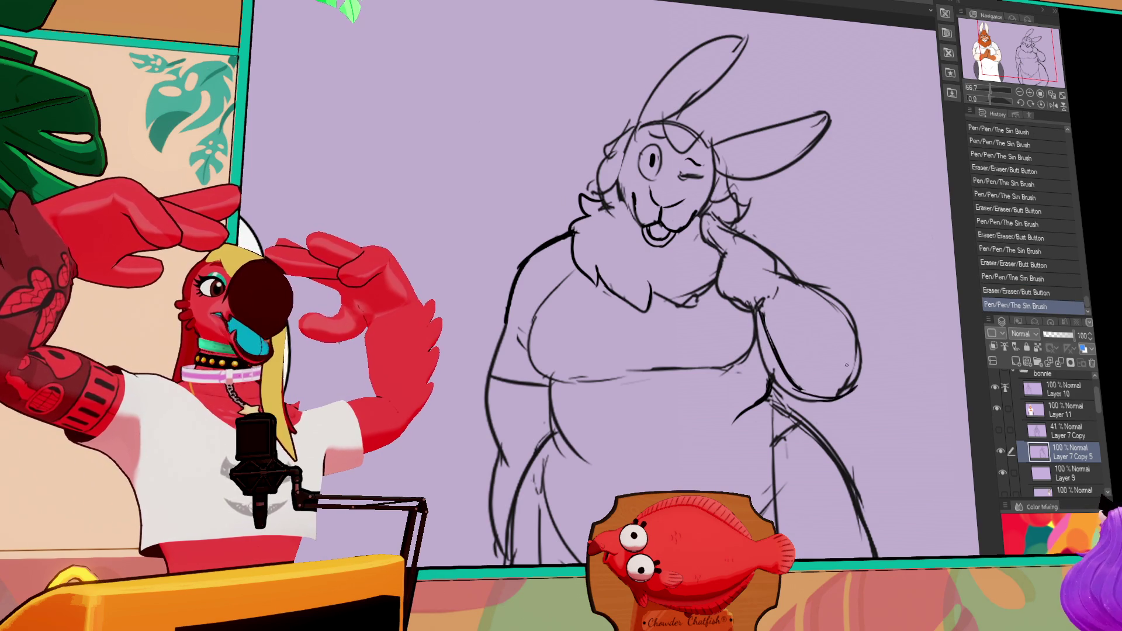
mouse_move(790, 387)
mouse_down()
mouse_move(818, 398)
mouse_move(848, 386)
mouse_up()
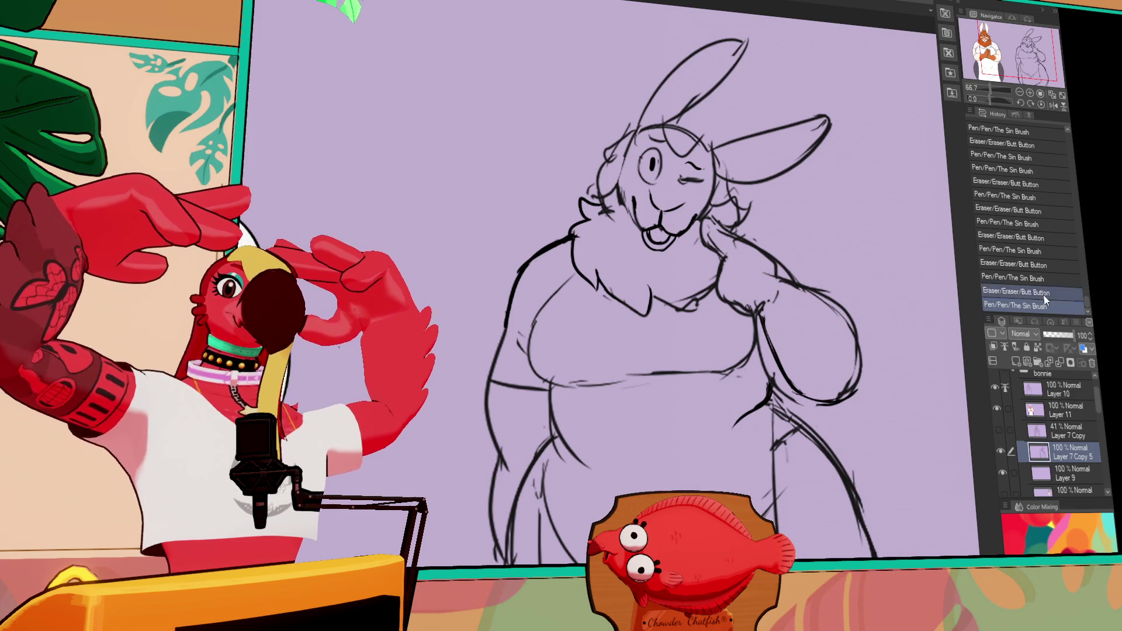
drag(819, 316, 838, 365)
drag(838, 366, 753, 347)
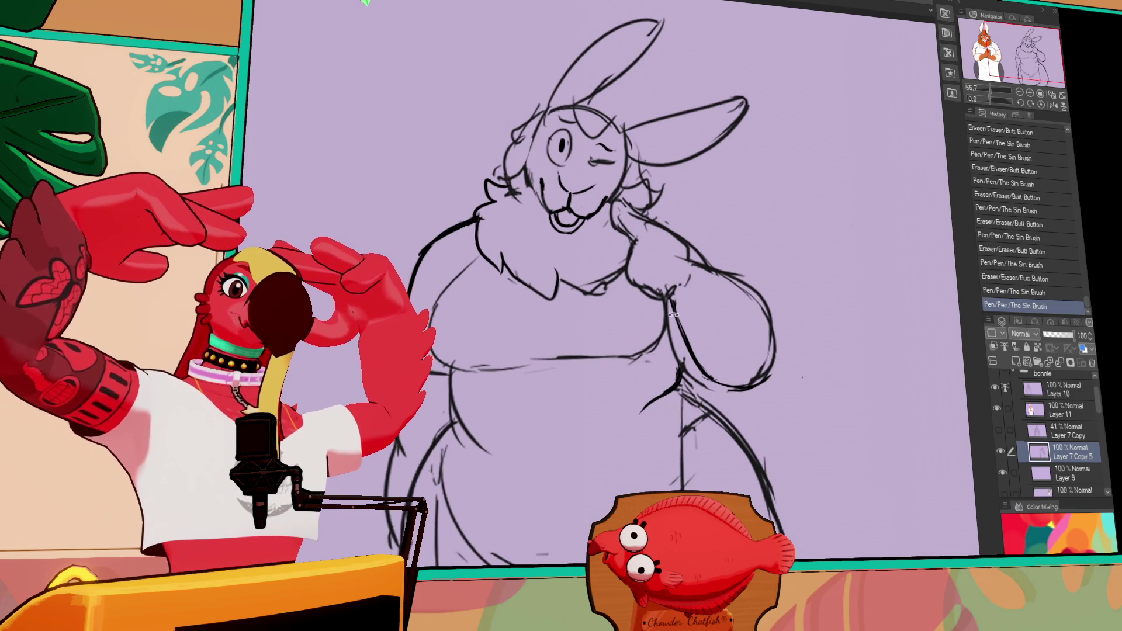
Erase and redraw the arm lines and rework the belly outline.
drag(675, 302, 688, 334)
drag(701, 374, 748, 383)
mouse_move(724, 380)
mouse_down()
mouse_move(751, 383)
mouse_move(763, 356)
mouse_up()
mouse_move(754, 365)
mouse_down()
mouse_move(772, 342)
mouse_move(764, 291)
mouse_up()
drag(714, 271, 738, 260)
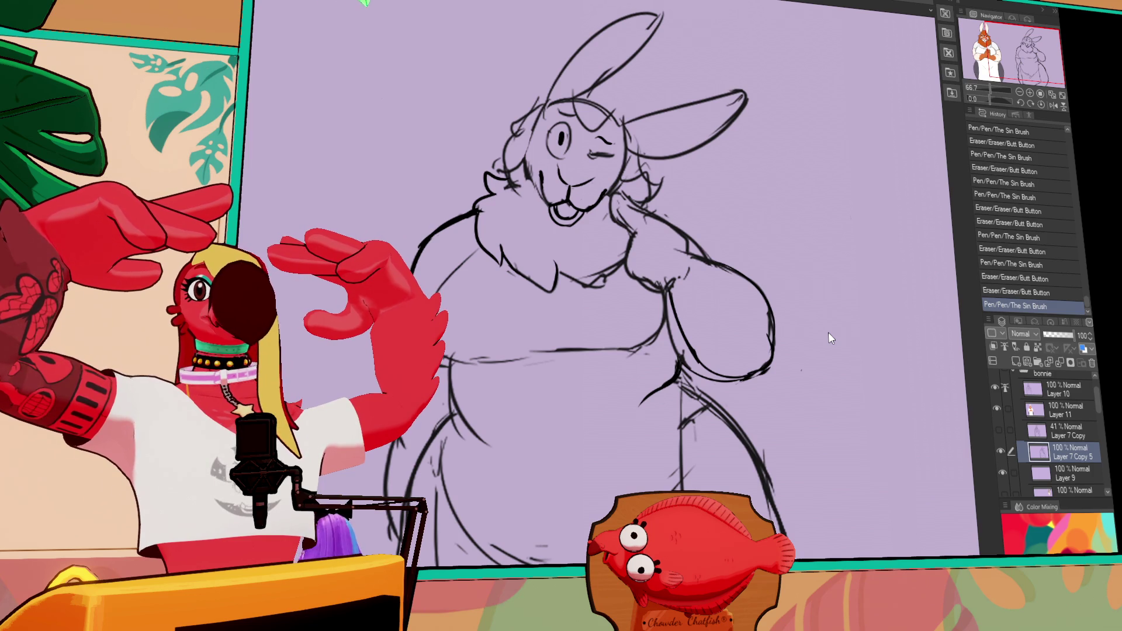
click(851, 367)
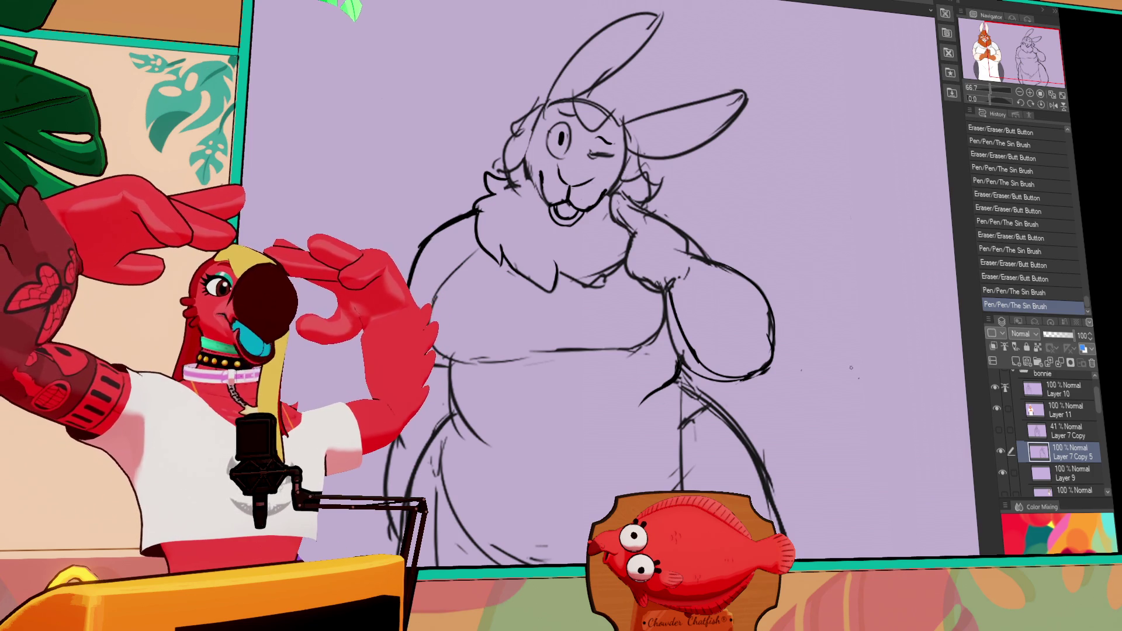
drag(766, 326, 769, 339)
mouse_move(769, 339)
mouse_down()
mouse_move(774, 374)
mouse_move(757, 366)
mouse_up()
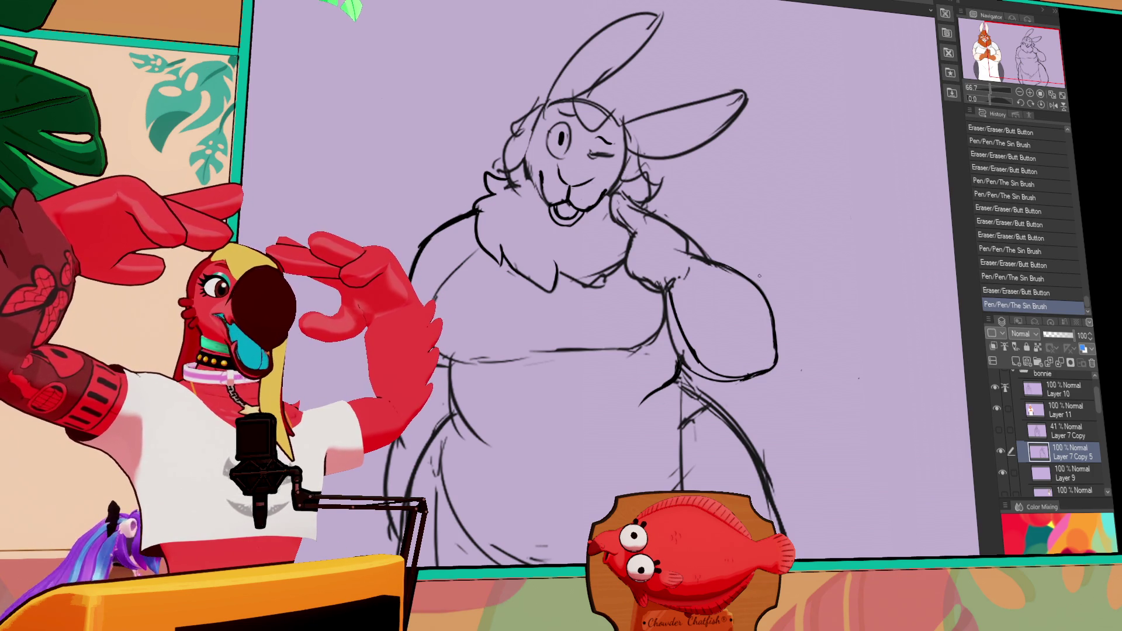
Refine the neck, right shoulder and cheek linework.
drag(646, 229, 649, 241)
mouse_move(714, 280)
mouse_down()
mouse_move(744, 272)
mouse_move(699, 255)
mouse_up()
mouse_move(690, 246)
mouse_down()
mouse_move(696, 266)
mouse_move(664, 282)
mouse_move(673, 279)
mouse_up()
drag(670, 285, 685, 285)
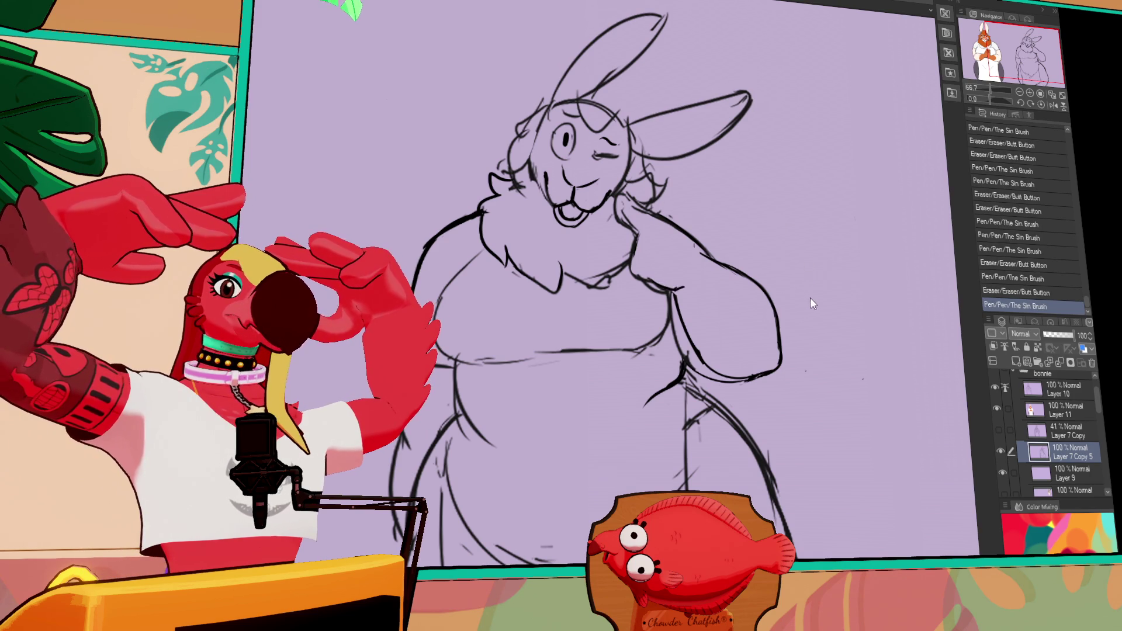
drag(814, 294, 790, 328)
mouse_move(635, 247)
mouse_down()
mouse_move(643, 262)
mouse_move(626, 249)
mouse_move(624, 258)
mouse_move(643, 275)
mouse_up()
drag(633, 237, 730, 301)
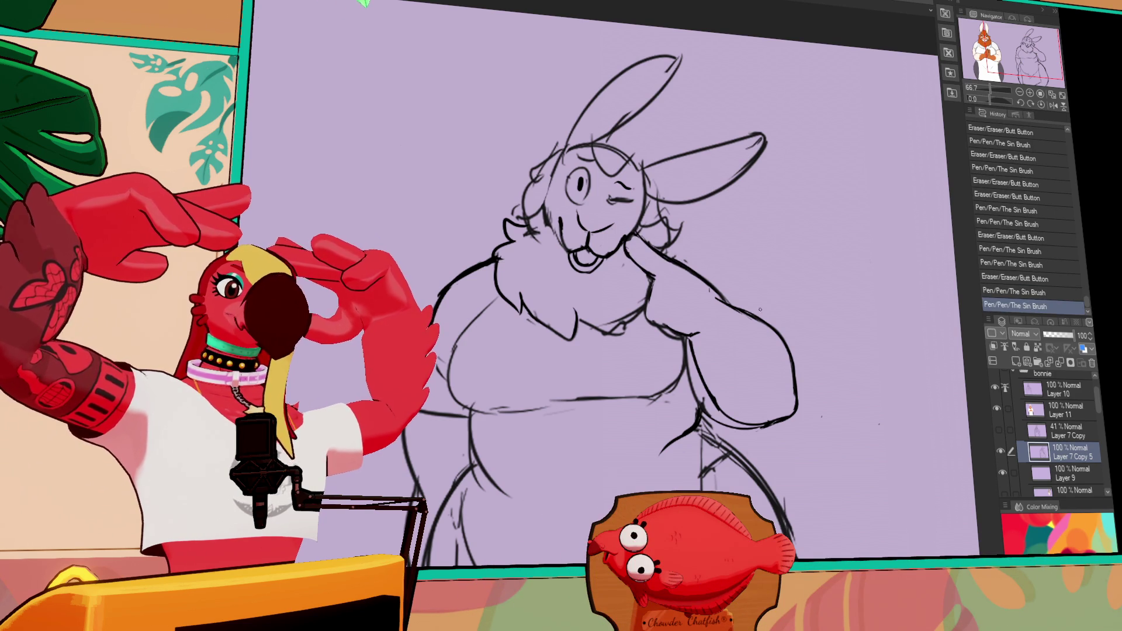
mouse_move(648, 289)
mouse_down()
mouse_move(670, 274)
mouse_move(660, 304)
mouse_up()
mouse_move(767, 299)
mouse_down()
mouse_move(770, 281)
mouse_move(779, 321)
mouse_move(804, 309)
mouse_move(802, 188)
mouse_up()
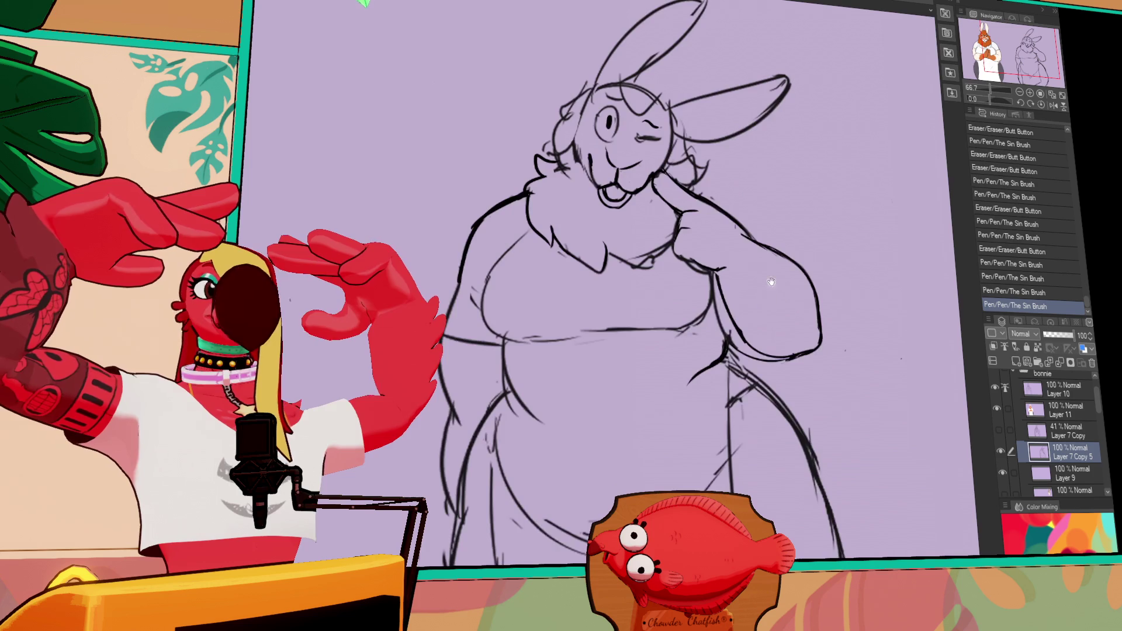
Rework and refine the line along the left hip.
mouse_move(486, 463)
mouse_down()
mouse_move(504, 427)
mouse_move(504, 363)
mouse_up()
drag(507, 412, 510, 336)
mouse_move(496, 433)
mouse_down()
mouse_move(532, 322)
mouse_move(503, 361)
mouse_move(535, 316)
mouse_up()
drag(508, 350, 521, 342)
mouse_move(485, 294)
mouse_down()
mouse_move(529, 403)
mouse_move(514, 409)
mouse_up()
Erase and redraw the bunny's left hip line, then start reworking the right hip.
scroll(837, 376, down, 4)
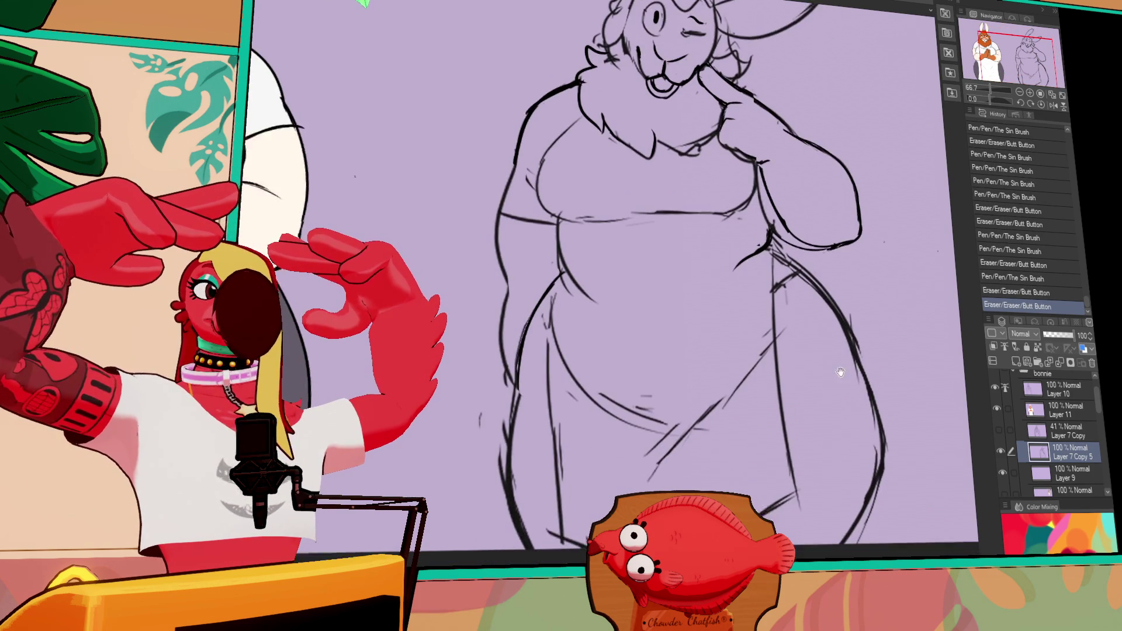
mouse_move(506, 351)
mouse_down()
mouse_move(507, 461)
mouse_move(535, 465)
mouse_up()
drag(869, 284, 766, 260)
drag(774, 389, 754, 457)
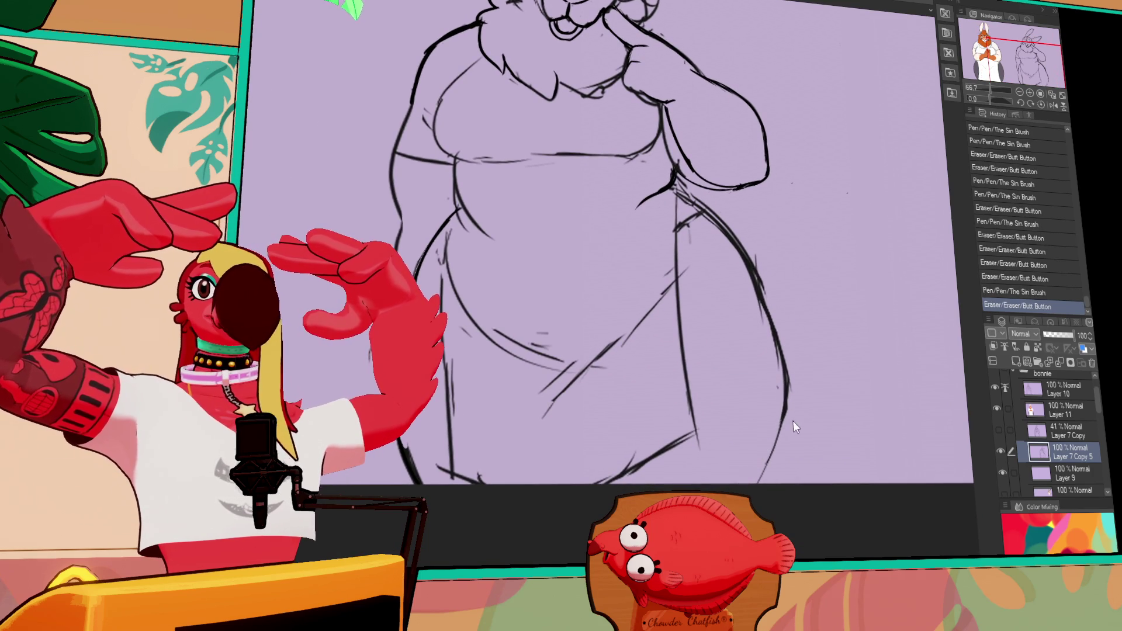
scroll(795, 426, up, 1)
drag(780, 393, 775, 453)
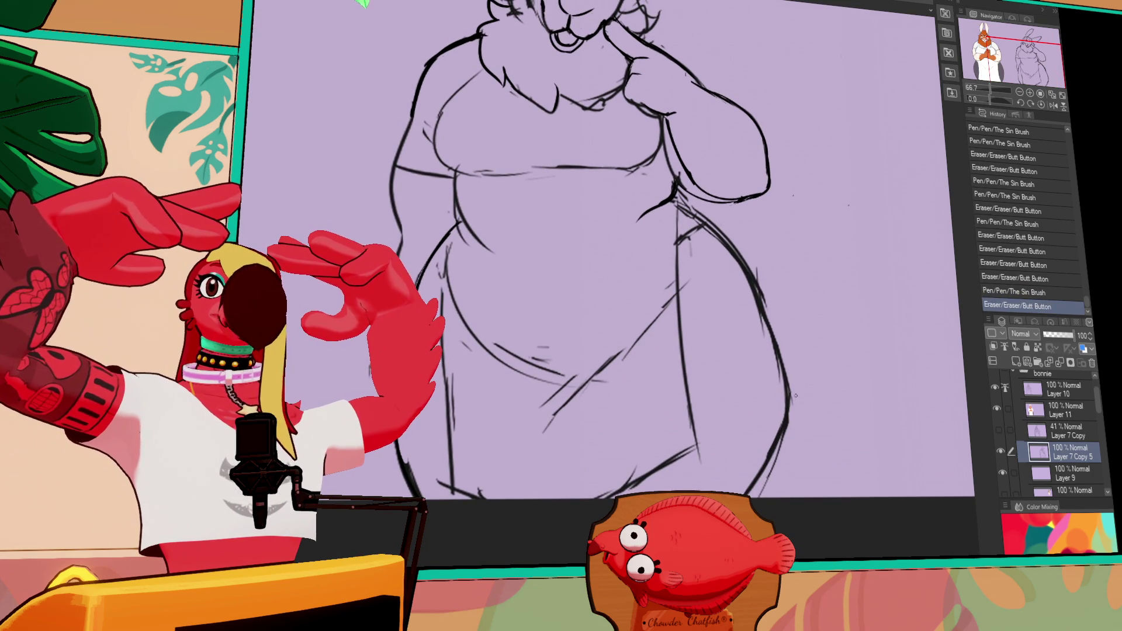
Erase the rough right hip line, redraw it as a smooth curve, and touch up near the hand.
drag(779, 352, 773, 427)
drag(766, 362, 760, 374)
drag(782, 333, 760, 493)
drag(766, 450, 759, 493)
drag(787, 411, 754, 496)
mouse_move(749, 330)
mouse_down()
mouse_move(848, 387)
mouse_move(840, 430)
mouse_up()
drag(662, 292, 676, 310)
Refine the lines near the bunny's hand and cheek, then center the head in view.
drag(670, 300, 681, 310)
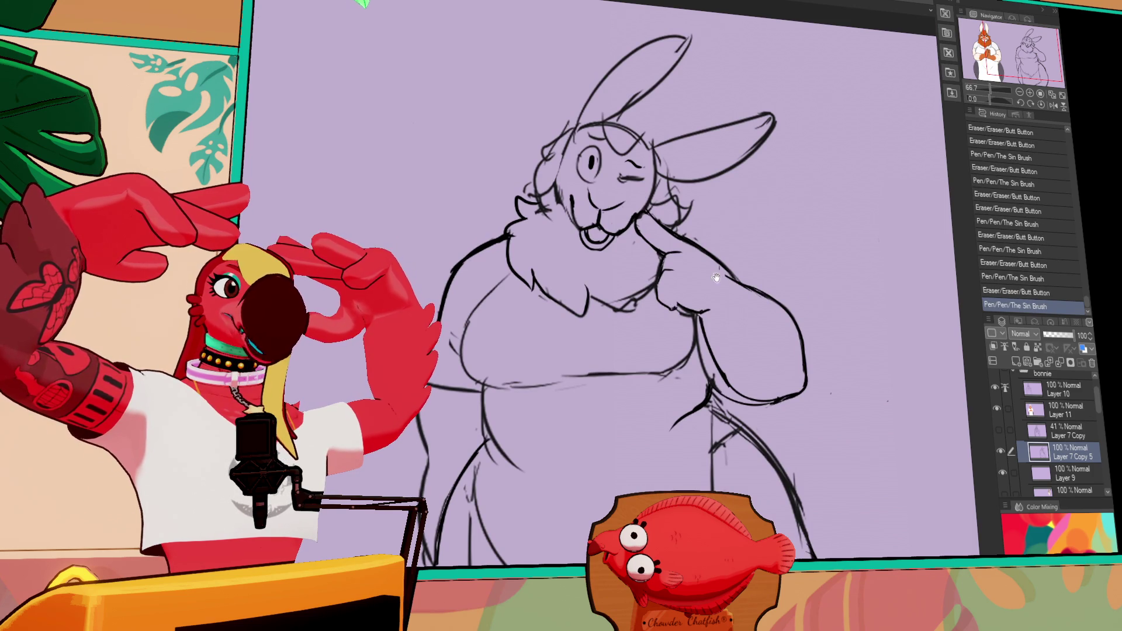
drag(708, 237, 713, 310)
drag(638, 302, 646, 307)
drag(642, 296, 660, 323)
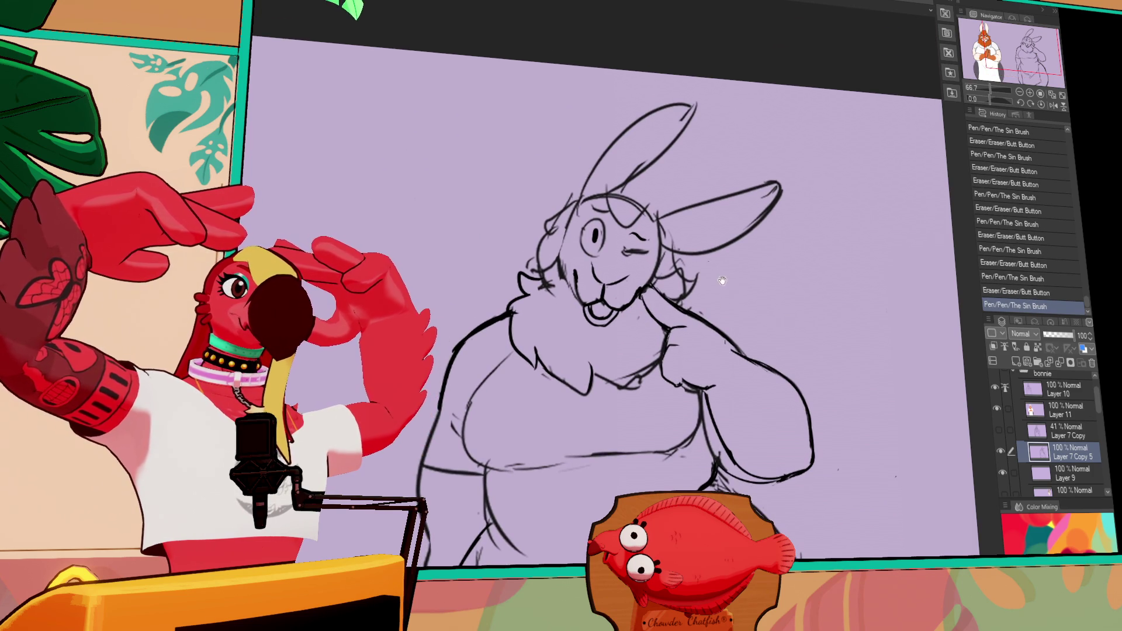
drag(722, 281, 737, 280)
drag(804, 169, 850, 174)
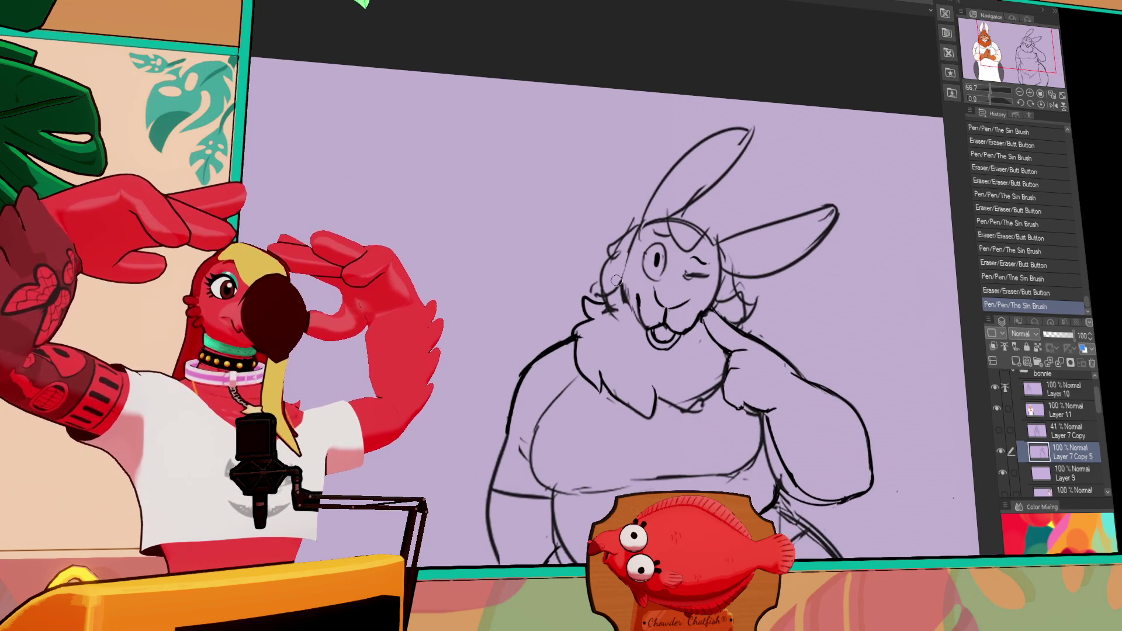
Undo a bad face stroke, erase stray cheek lines, and redraw both cheeks' strokes.
drag(613, 258, 599, 324)
key(ctrl+z)
key(ctrl+z)
mouse_move(612, 273)
mouse_down()
mouse_move(608, 319)
mouse_move(637, 336)
mouse_up()
key(ctrl+z)
mouse_move(611, 301)
mouse_down()
mouse_move(636, 339)
mouse_move(633, 310)
mouse_move(640, 322)
mouse_up()
drag(635, 310, 641, 318)
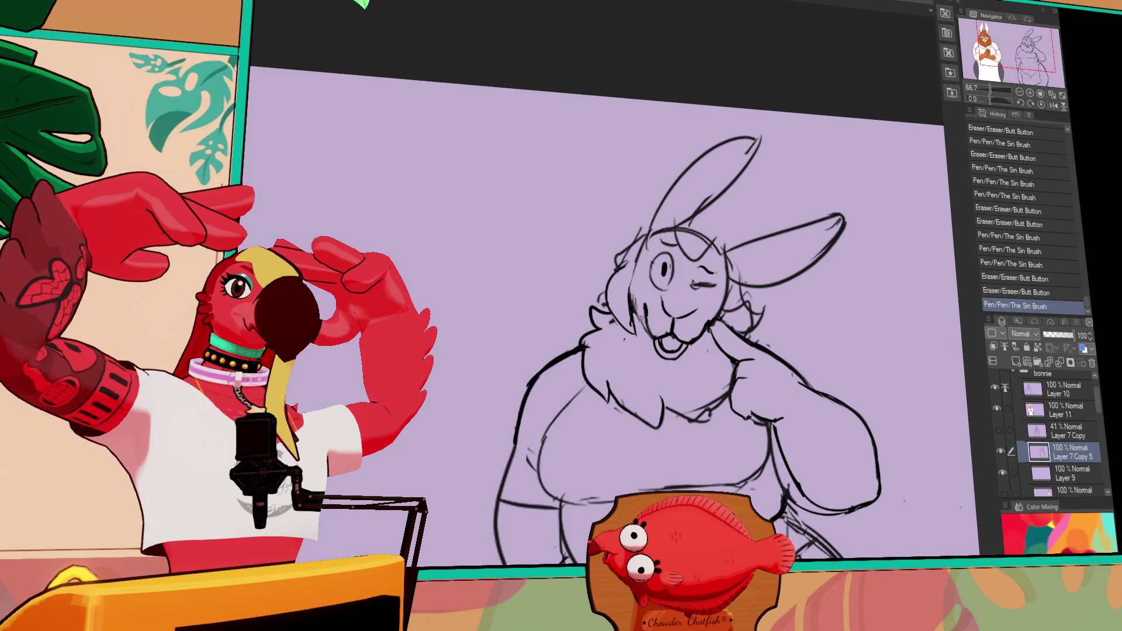
drag(737, 314, 743, 320)
drag(733, 309, 743, 322)
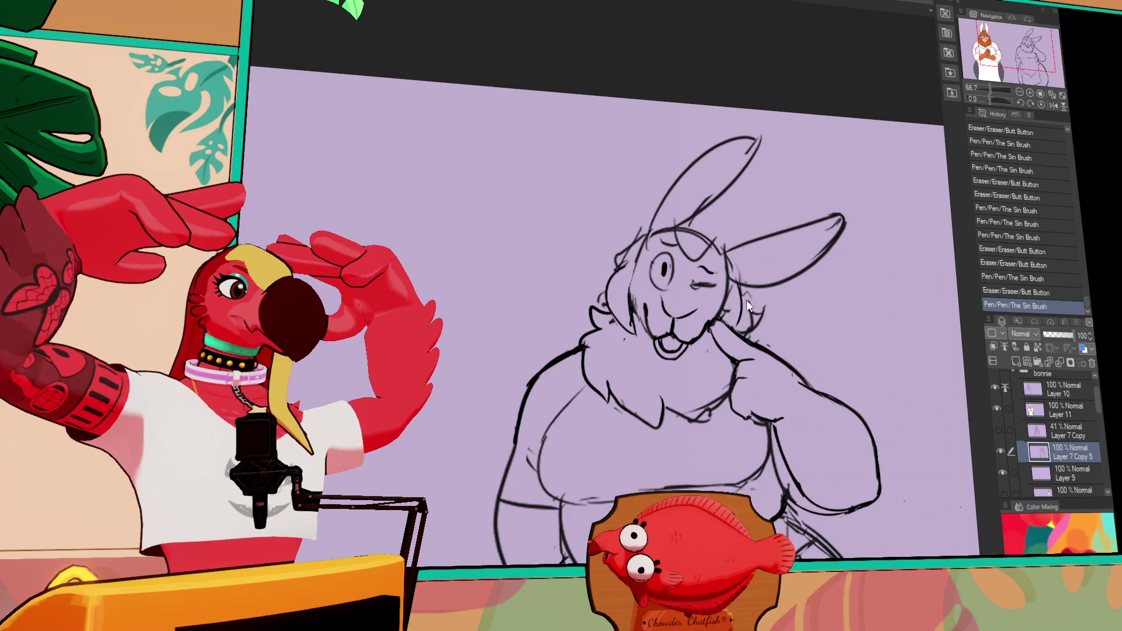
Erase a forehead mark and redraw the forehead and left-eye lines, undoing the last stroke.
drag(759, 255, 765, 263)
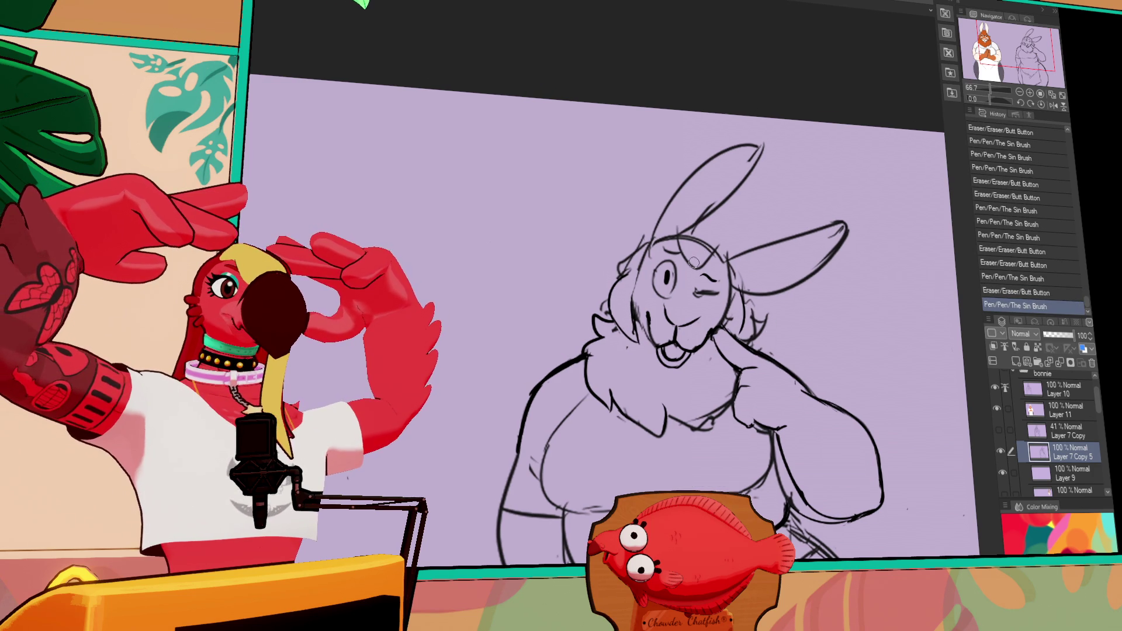
drag(689, 259, 688, 279)
drag(672, 240, 685, 274)
mouse_move(675, 243)
mouse_down()
mouse_move(687, 278)
mouse_move(705, 267)
mouse_move(693, 287)
mouse_move(731, 240)
mouse_move(701, 249)
mouse_move(739, 260)
mouse_move(714, 283)
mouse_move(731, 229)
mouse_move(719, 225)
mouse_move(744, 261)
mouse_up()
key(ctrl+z)
key(ctrl+z)
Add short strokes beside the left eye, refine the mouth, and redraw the cheek and ear base.
drag(675, 279, 685, 271)
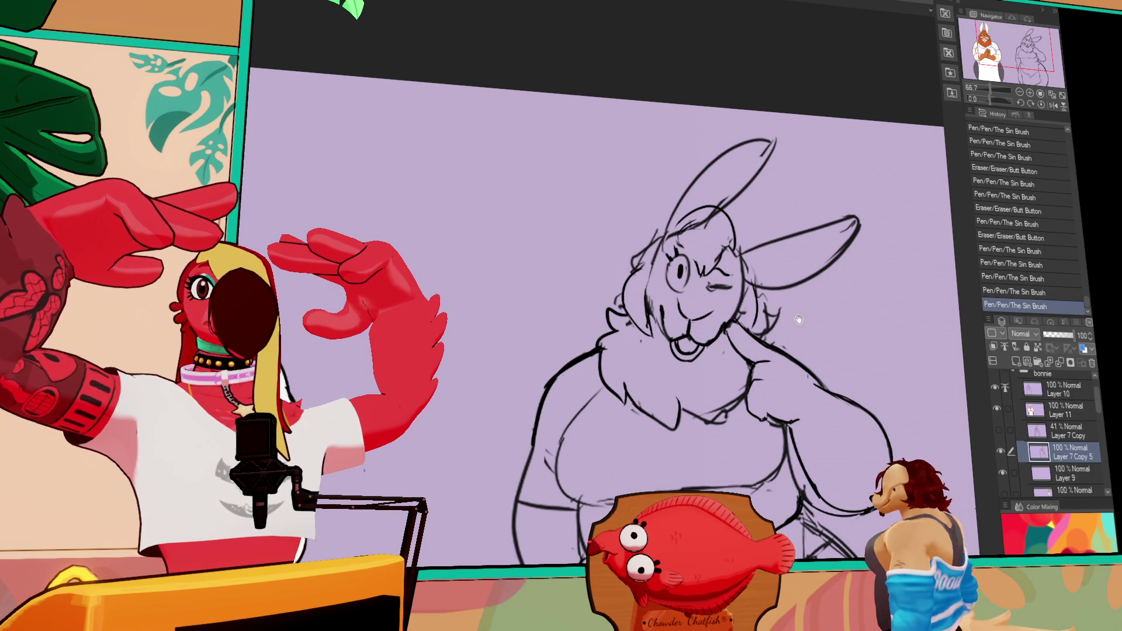
drag(822, 318, 810, 293)
drag(678, 300, 677, 305)
mouse_move(672, 299)
mouse_down()
mouse_move(696, 316)
mouse_move(734, 286)
mouse_move(662, 337)
mouse_up()
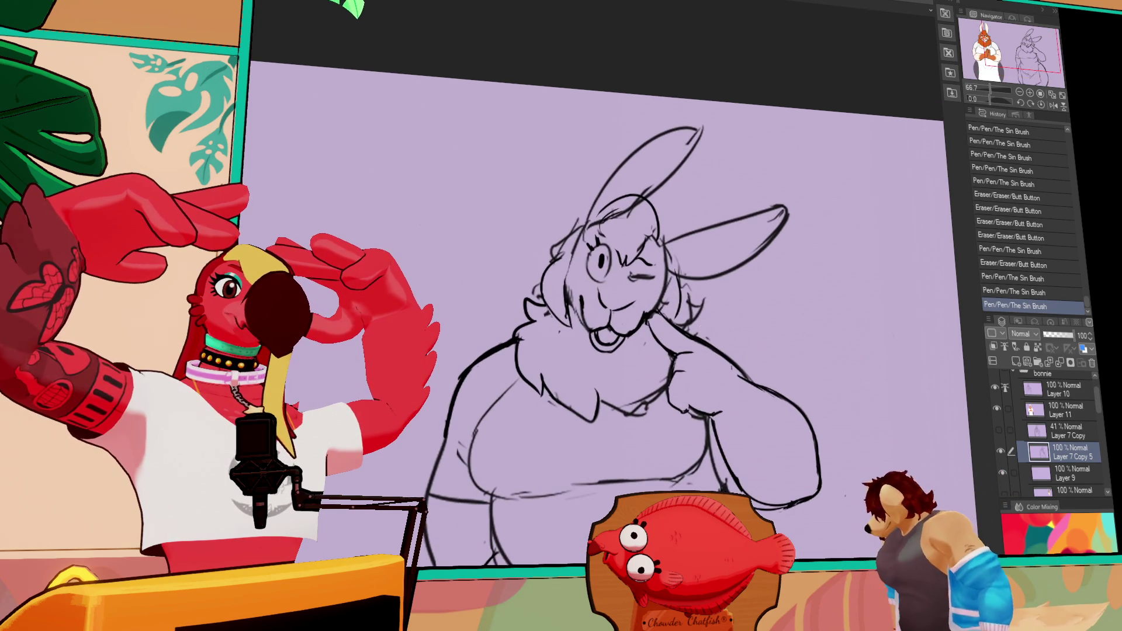
mouse_move(686, 291)
mouse_down()
mouse_move(699, 304)
mouse_move(689, 296)
mouse_up()
drag(663, 245, 742, 217)
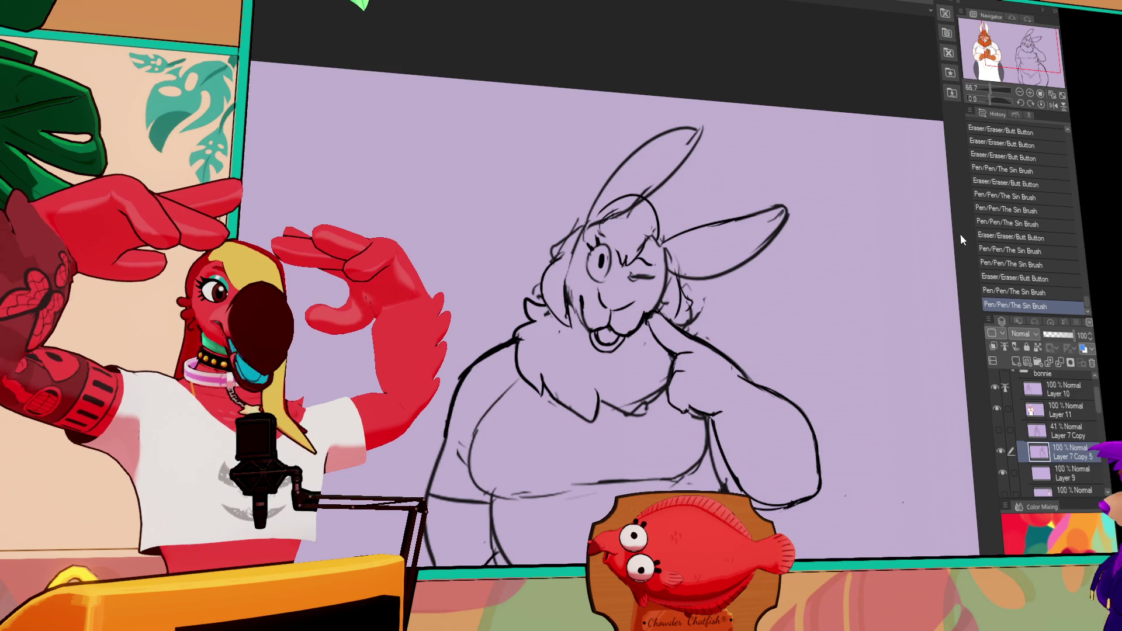
Make small line touch-ups on the lower body and near the mouth.
mouse_move(746, 370)
mouse_down()
mouse_move(747, 304)
mouse_move(778, 293)
mouse_up()
drag(701, 304, 690, 316)
mouse_move(590, 315)
mouse_down()
mouse_move(584, 345)
mouse_move(596, 342)
mouse_up()
drag(602, 327, 608, 345)
mouse_move(783, 292)
mouse_down()
mouse_move(883, 283)
mouse_move(806, 306)
mouse_up()
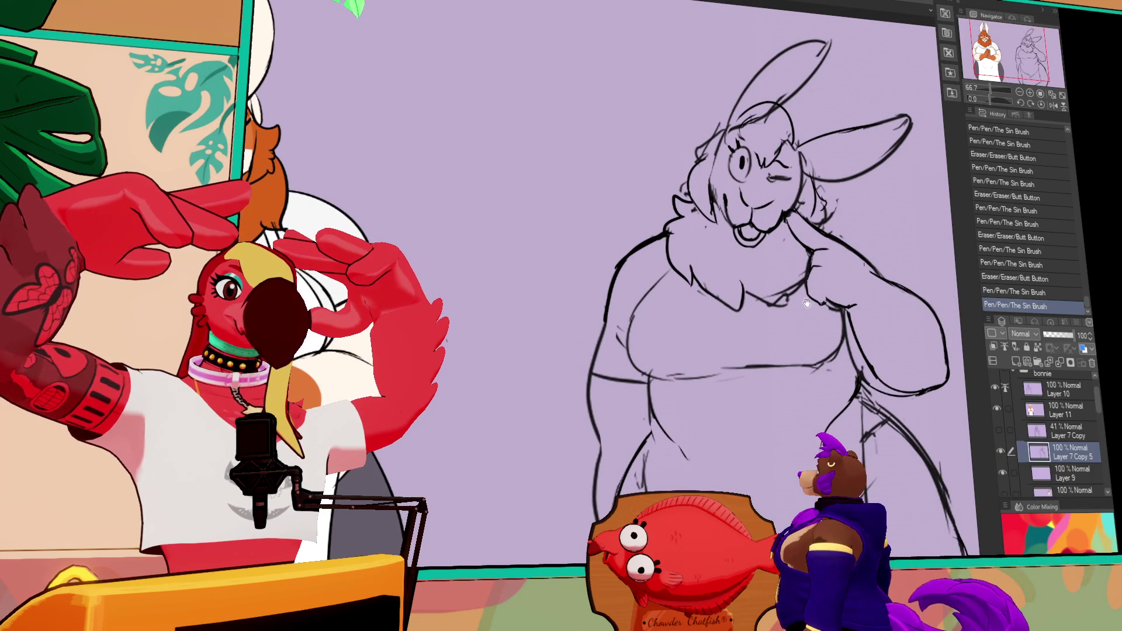
mouse_move(743, 232)
mouse_down()
mouse_move(760, 231)
mouse_move(757, 240)
mouse_up()
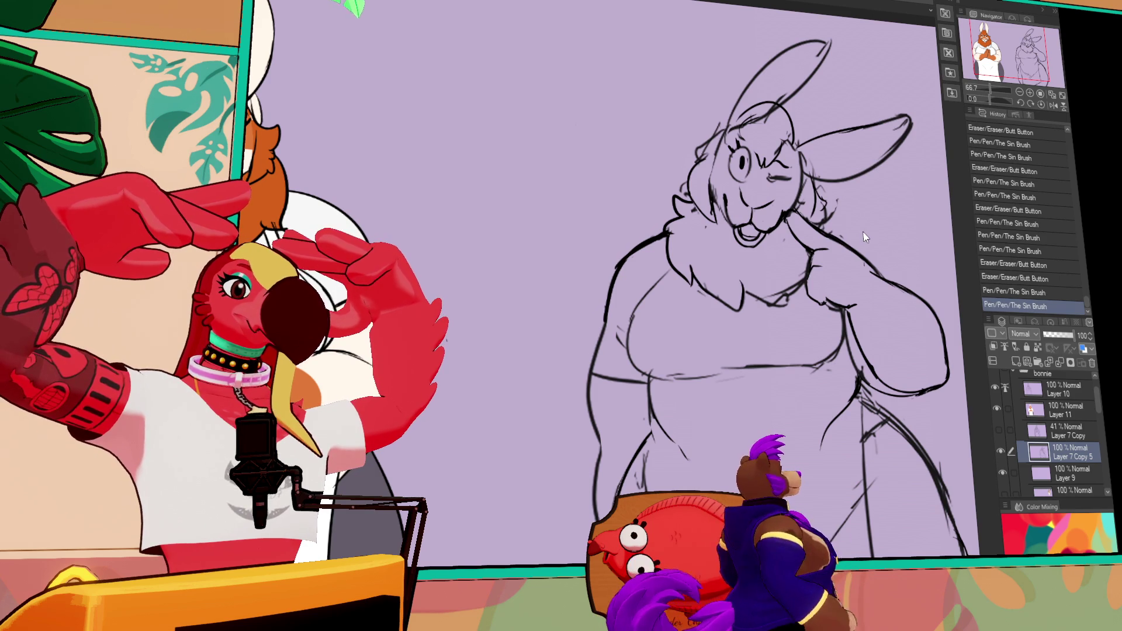
Draw new hair strands on the head and redraw the right cheek fur.
scroll(765, 258, up, 2)
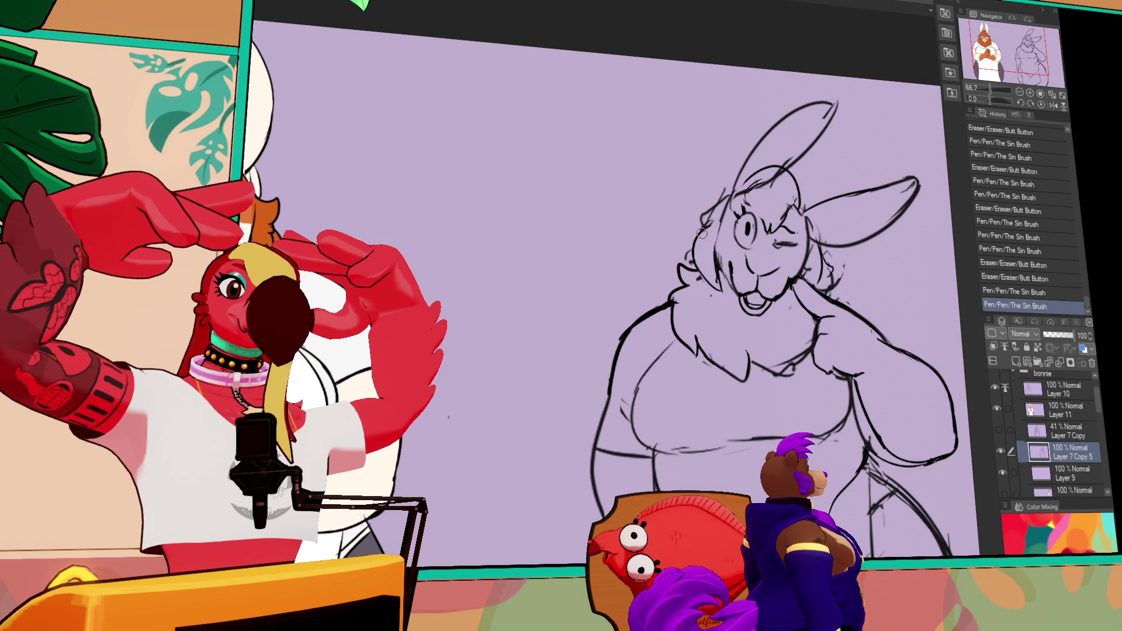
drag(710, 210, 699, 224)
drag(718, 206, 704, 229)
drag(812, 222, 825, 274)
drag(983, 363, 828, 268)
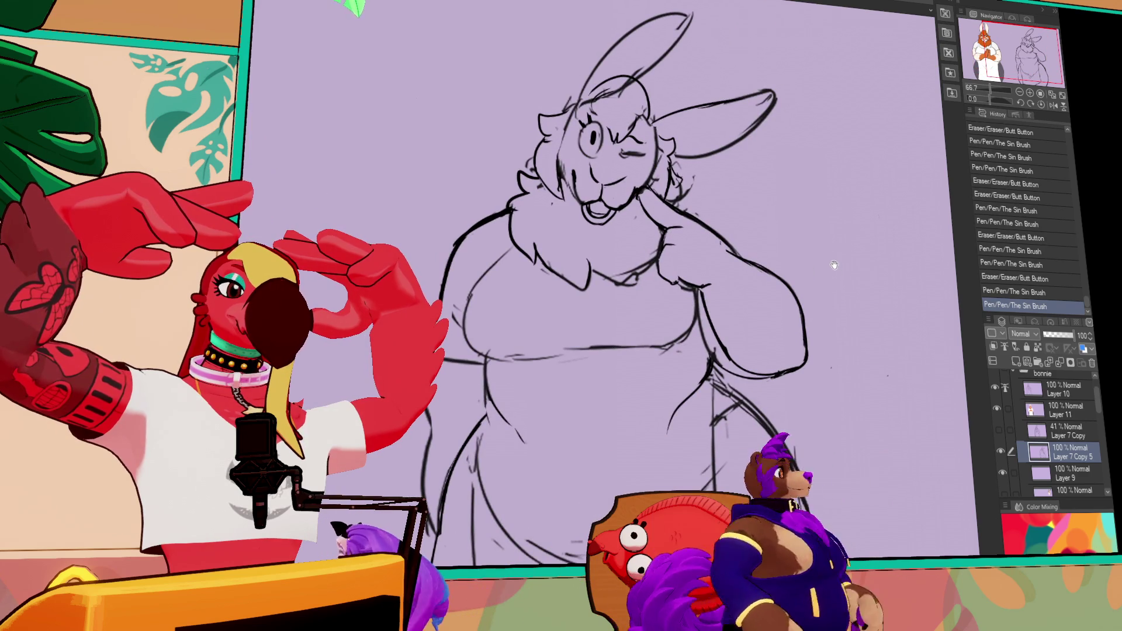
drag(636, 194, 722, 238)
Make tiny touch-ups near the chin and refine the belly and hip lines.
drag(674, 281, 676, 283)
drag(674, 279, 679, 290)
drag(671, 282, 681, 291)
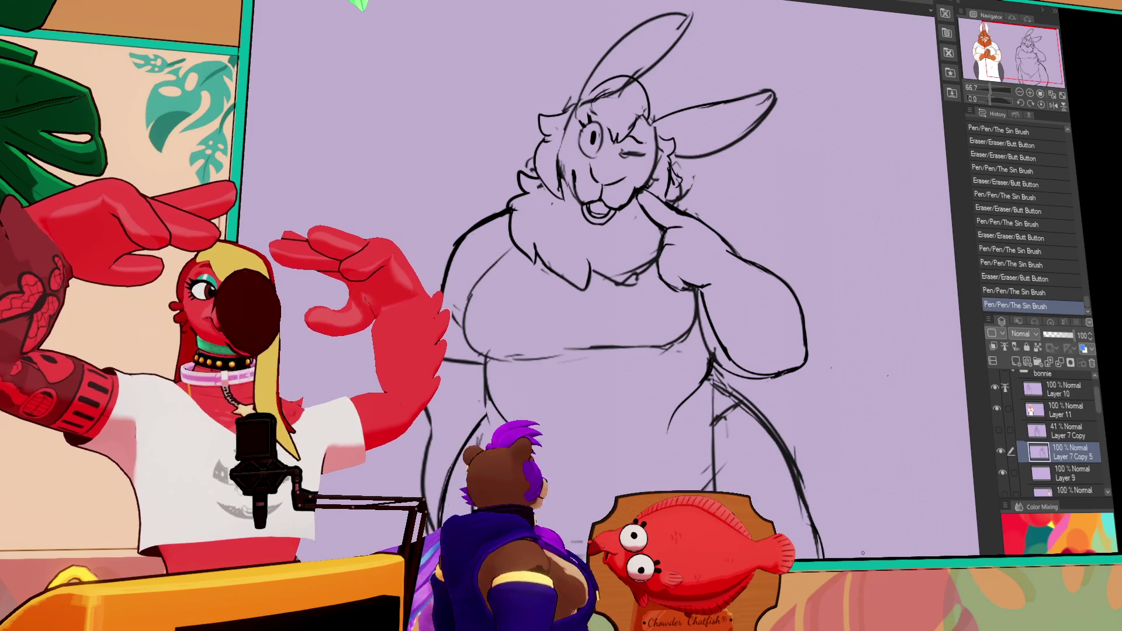
mouse_move(701, 354)
mouse_down()
mouse_move(710, 345)
mouse_move(689, 322)
mouse_move(650, 336)
mouse_move(692, 328)
mouse_move(672, 346)
mouse_move(681, 336)
mouse_up()
mouse_move(698, 353)
mouse_down()
mouse_move(678, 298)
mouse_move(698, 296)
mouse_up()
drag(800, 351, 804, 332)
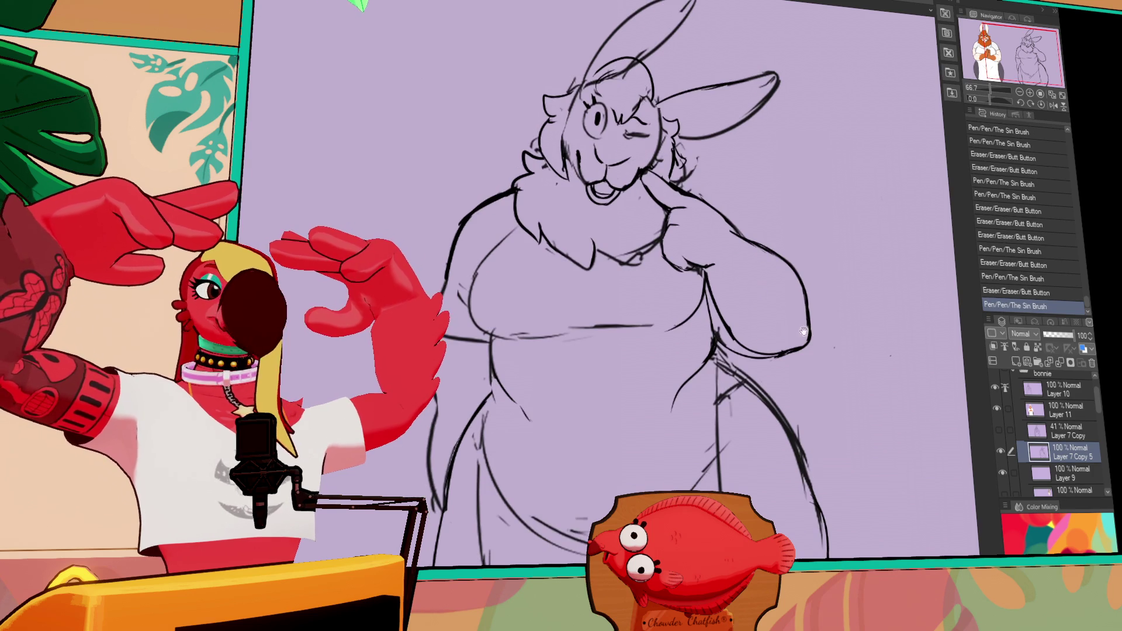
drag(794, 396, 797, 359)
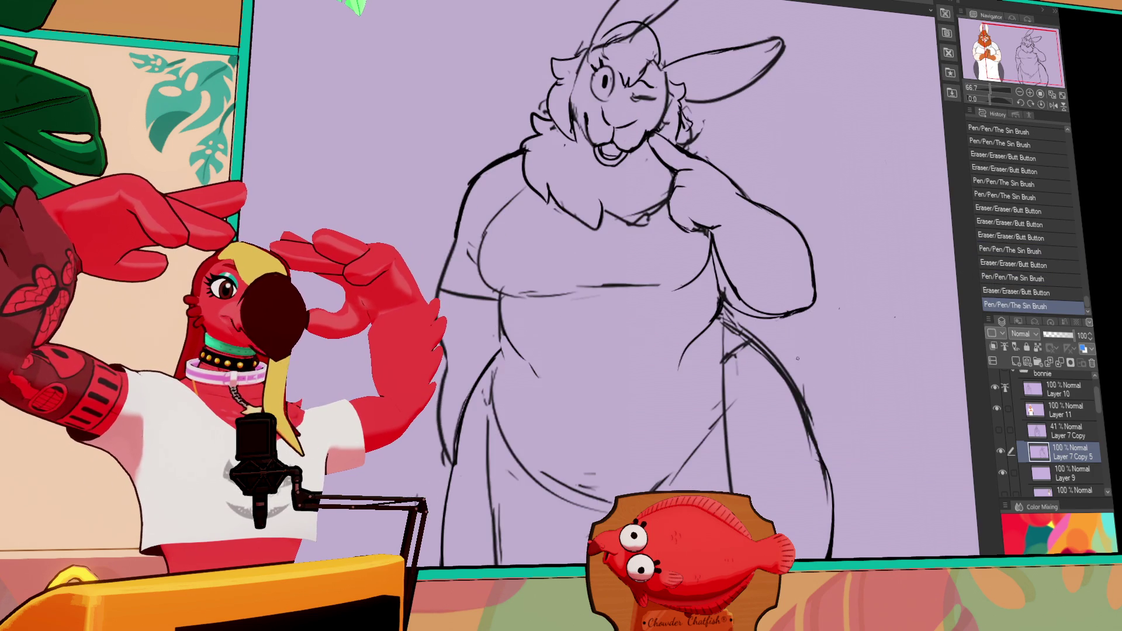
Erase and redraw the right hip curve until it is smooth.
drag(728, 319, 738, 339)
drag(737, 339, 728, 318)
drag(728, 319, 760, 345)
mouse_move(760, 345)
mouse_down()
mouse_move(723, 318)
mouse_move(733, 312)
mouse_move(719, 295)
mouse_move(750, 321)
mouse_move(809, 304)
mouse_move(765, 320)
mouse_move(797, 313)
mouse_up()
drag(783, 319, 801, 313)
drag(859, 399, 823, 267)
mouse_move(708, 214)
mouse_down()
mouse_move(765, 301)
mouse_move(769, 293)
mouse_move(767, 351)
mouse_move(749, 241)
mouse_move(775, 335)
mouse_up()
drag(759, 260, 779, 342)
drag(845, 198, 833, 374)
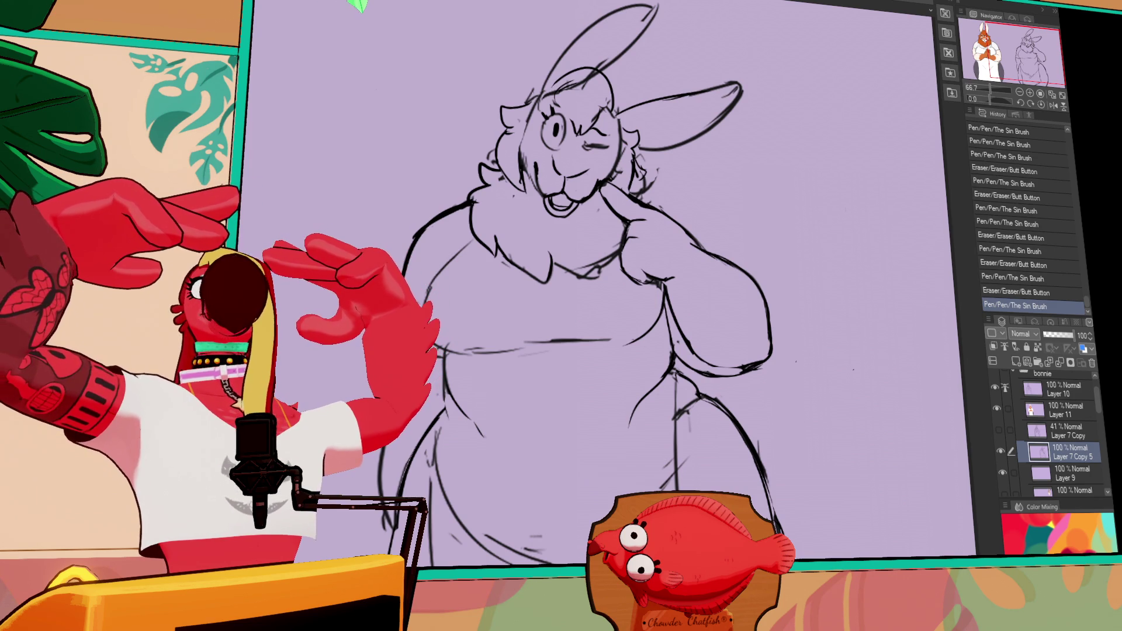
Add a small mark at lower right, then turn on 'Set as reference layer' for the line art.
drag(958, 466, 965, 474)
mouse_move(171, 213)
mouse_down()
mouse_move(206, 183)
mouse_move(337, 168)
mouse_up()
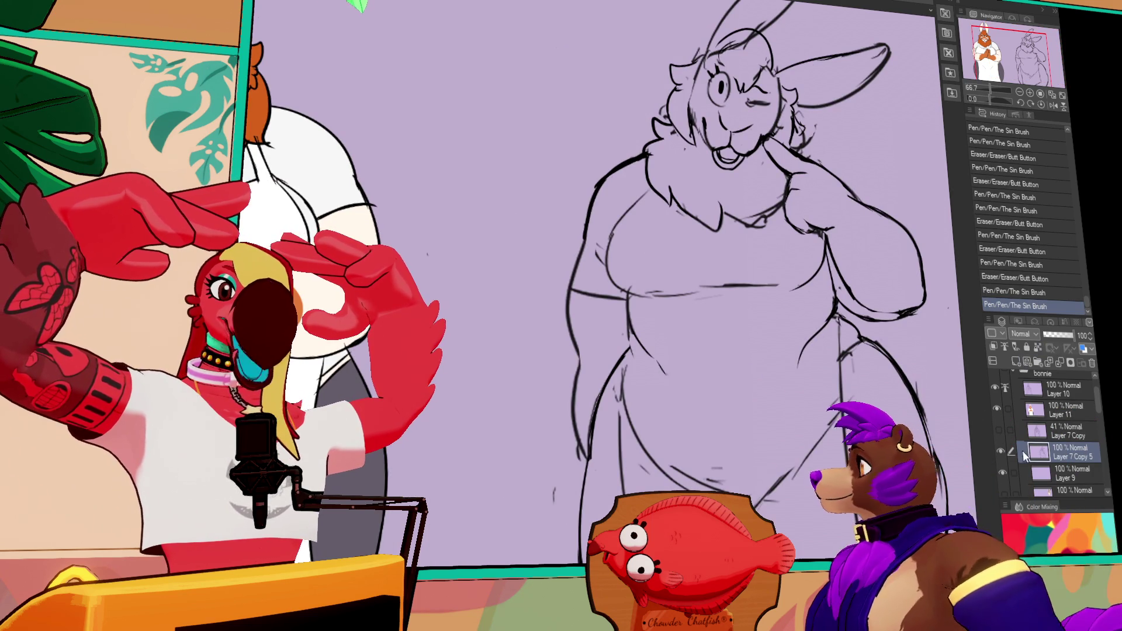
drag(935, 437, 930, 437)
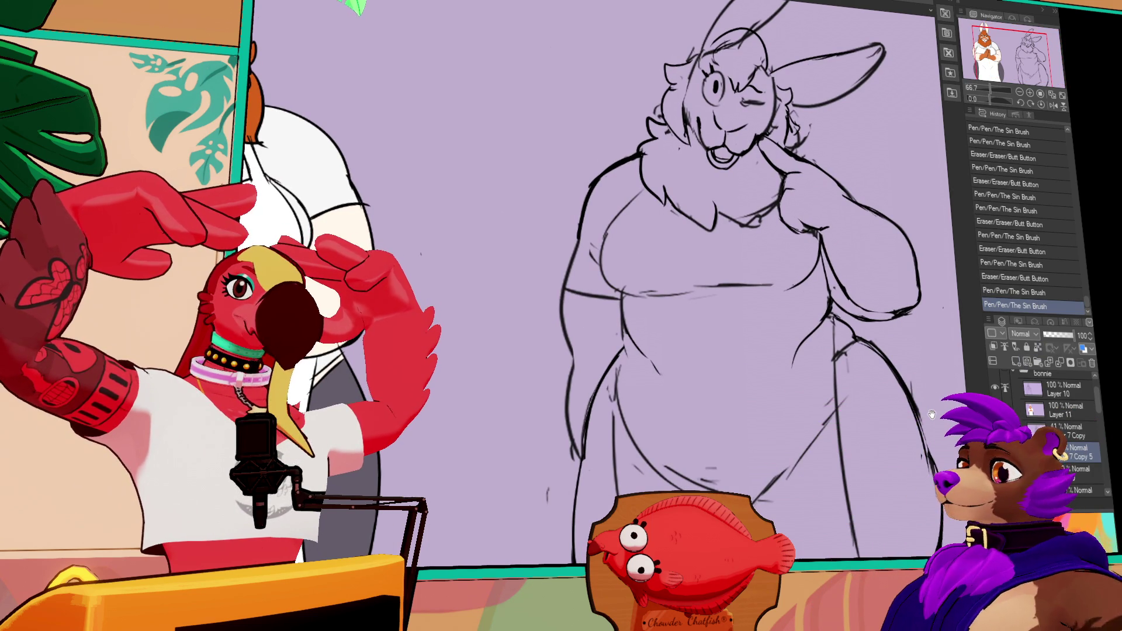
click(1004, 346)
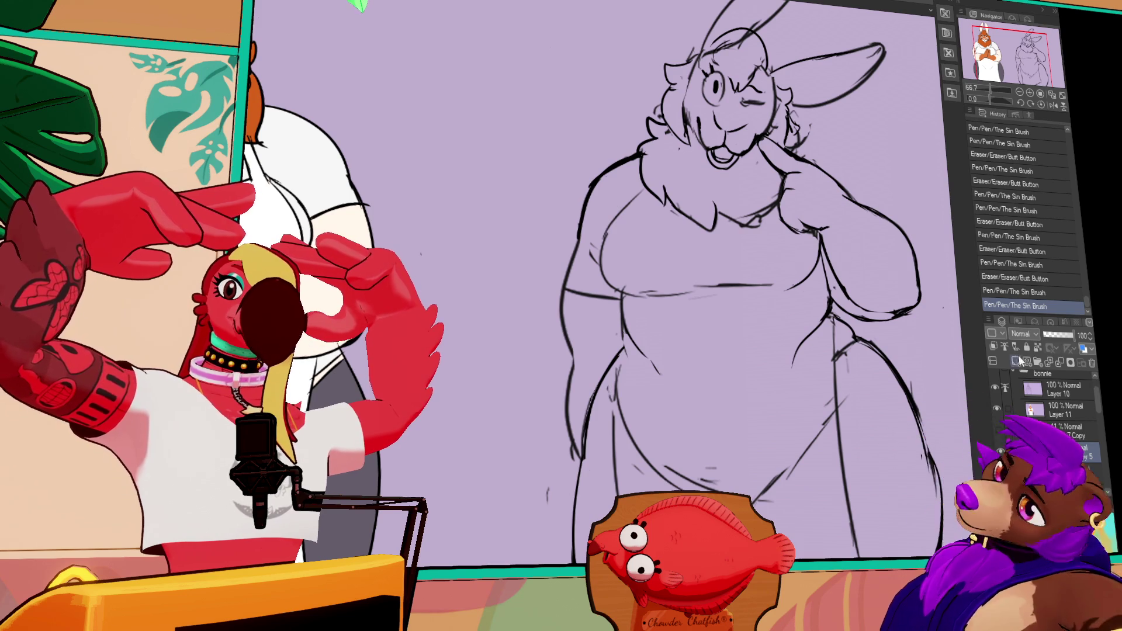
On Layer 9, lasso-fill the whole bunny white, then fill the gaps at the left edge and right arm.
click(1071, 473)
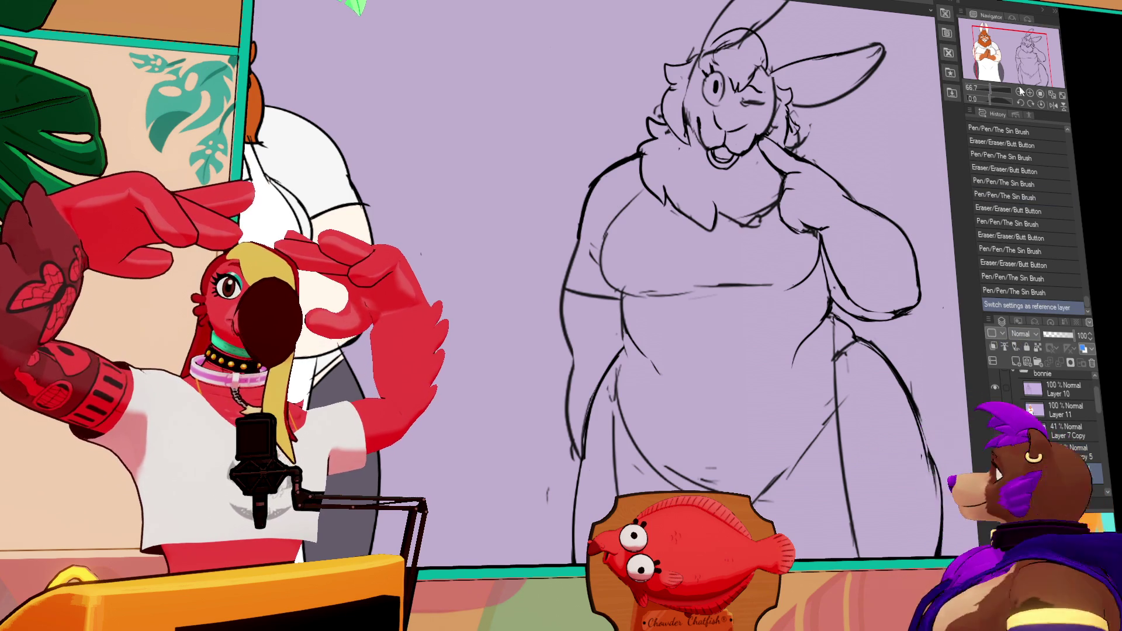
key(ctrl+minus)
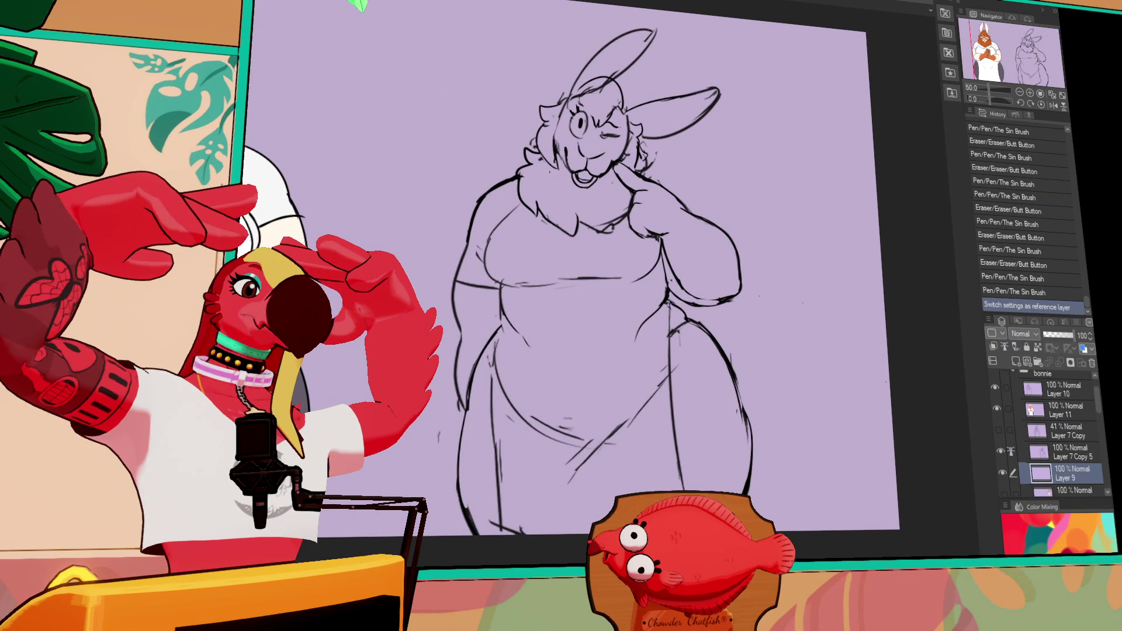
mouse_move(403, 188)
mouse_down()
mouse_move(717, 72)
mouse_move(798, 533)
mouse_move(444, 535)
mouse_up()
drag(820, 223, 809, 246)
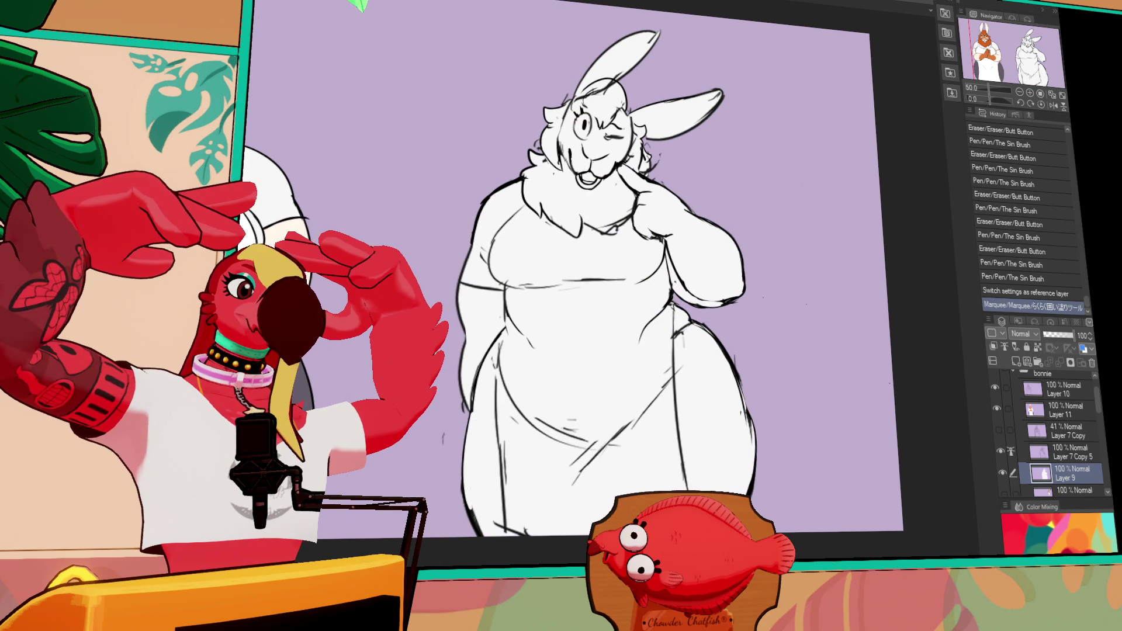
click(494, 323)
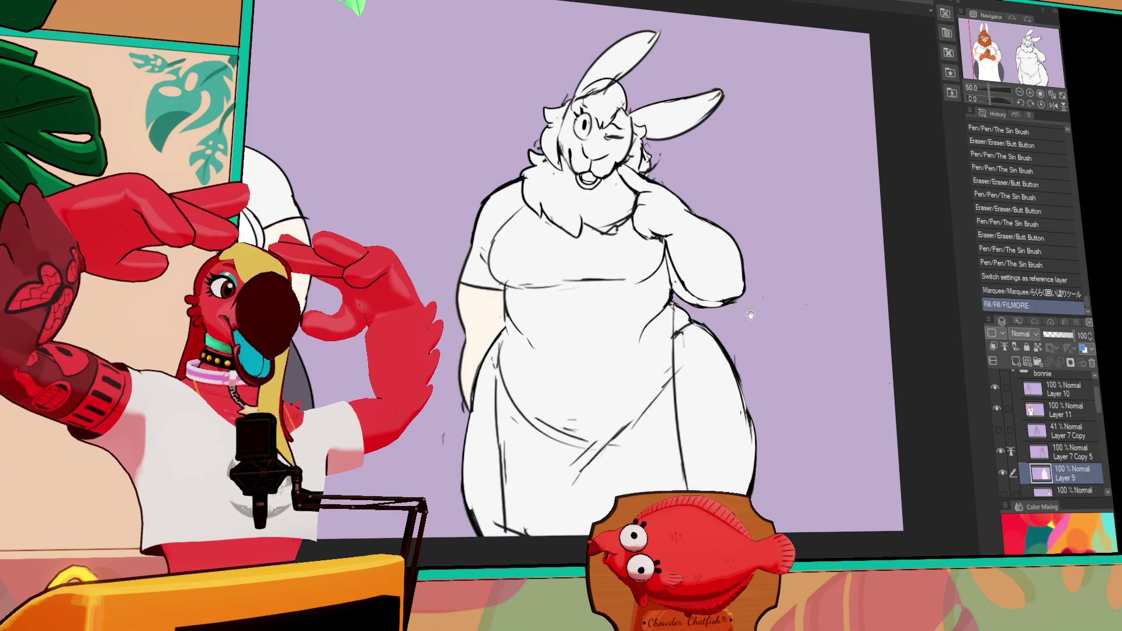
drag(751, 315, 788, 343)
click(739, 277)
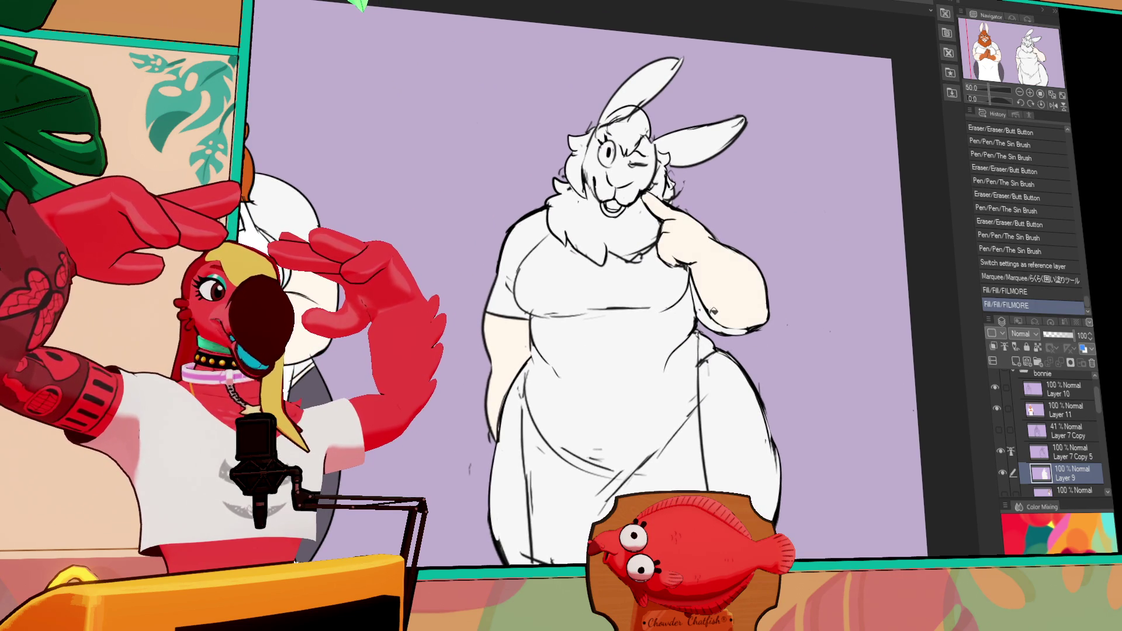
click(714, 311)
drag(882, 405, 894, 406)
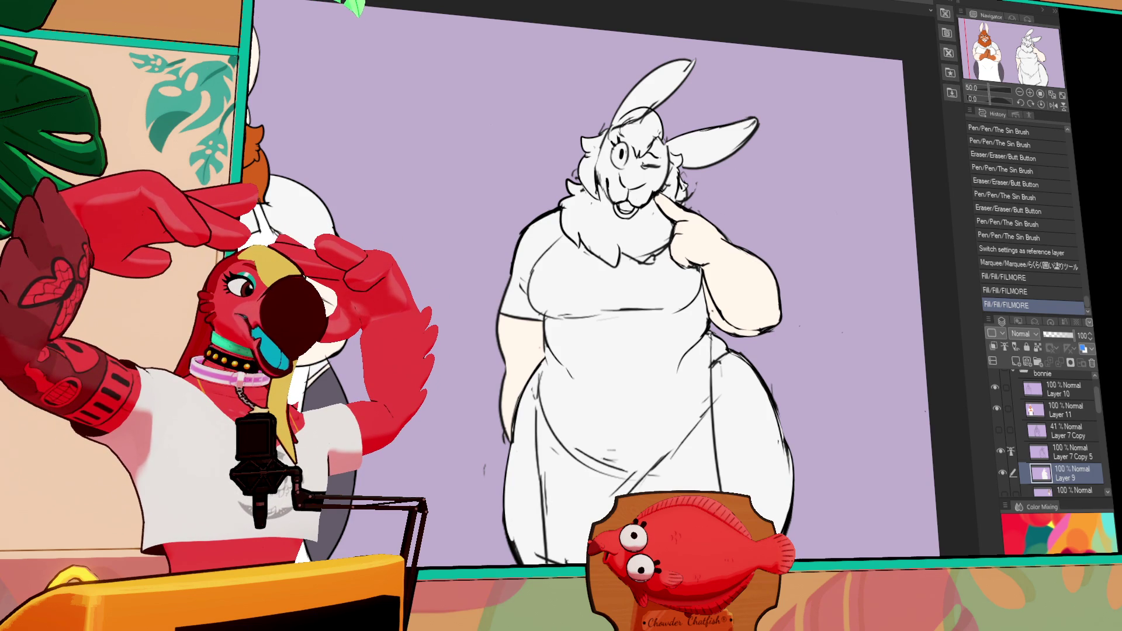
Fill both ears cream and the neck and chest fur orange.
click(666, 104)
click(728, 120)
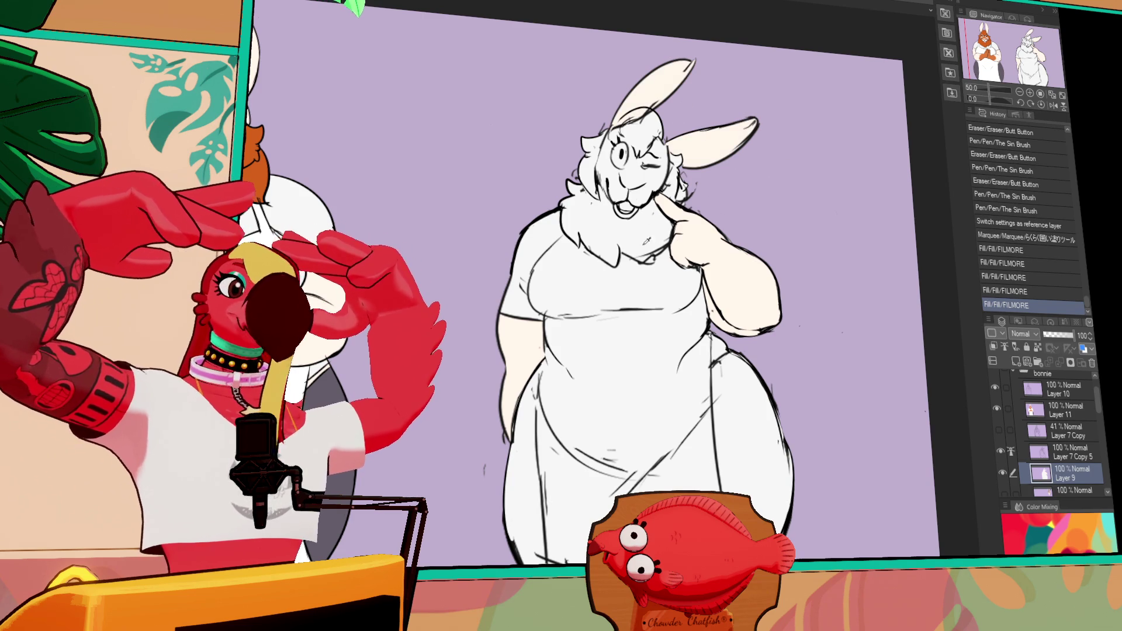
click(633, 234)
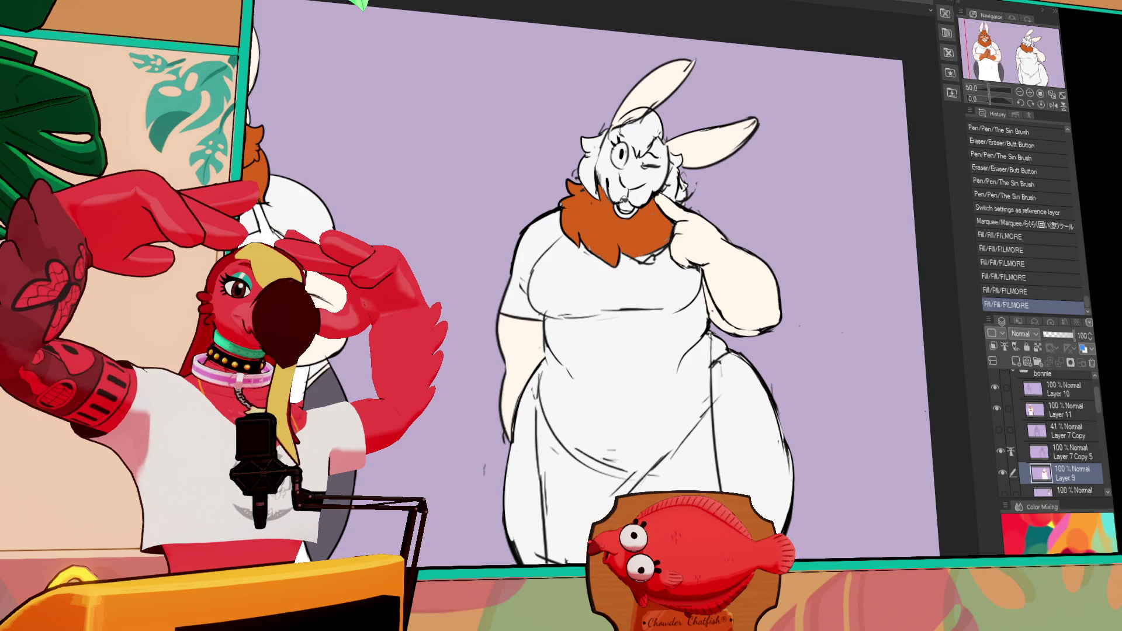
mouse_move(634, 257)
mouse_down()
mouse_move(650, 261)
mouse_move(678, 235)
mouse_up()
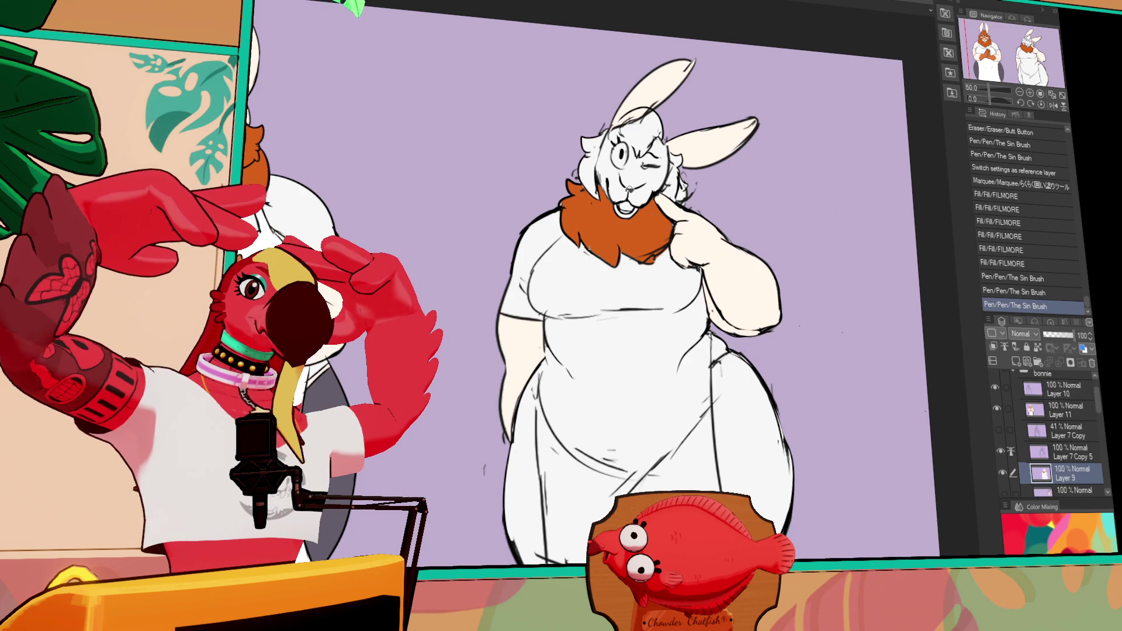
Fill small gaps near the mouth and cheek, closing a face gap and tidying the chest fur.
click(629, 190)
click(594, 174)
drag(672, 231, 677, 239)
drag(672, 175, 675, 186)
click(594, 170)
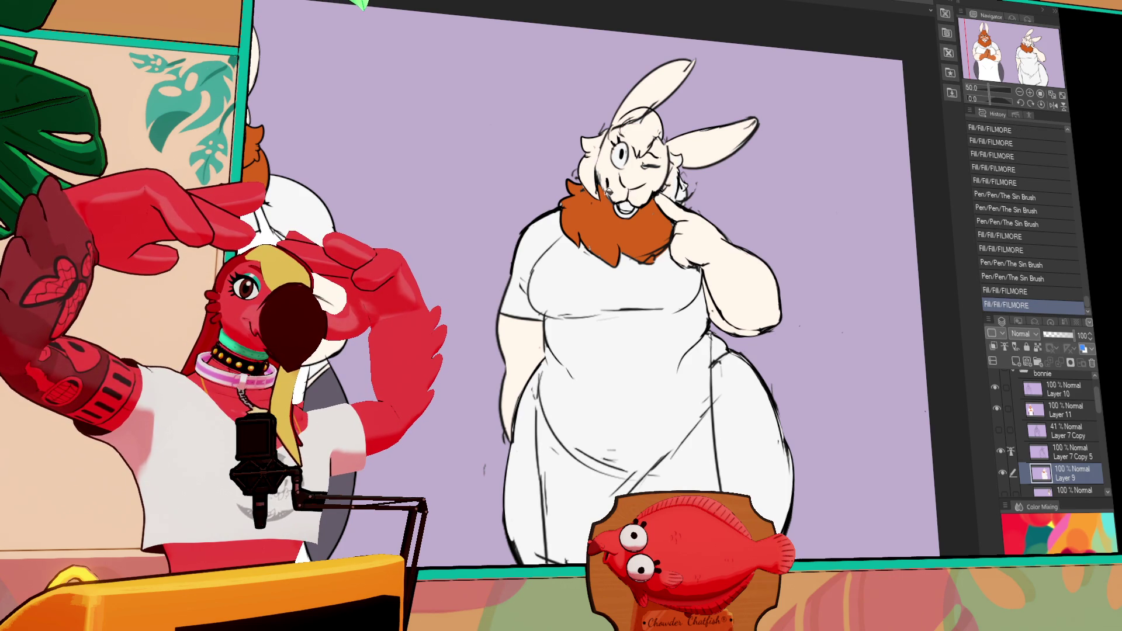
Colour the bunny's hair orange on the left side, forehead, and beside the right cheek.
click(592, 149)
click(607, 126)
key(ctrl+z)
mouse_move(622, 125)
mouse_down()
mouse_move(641, 143)
mouse_move(648, 130)
mouse_move(660, 150)
mouse_up()
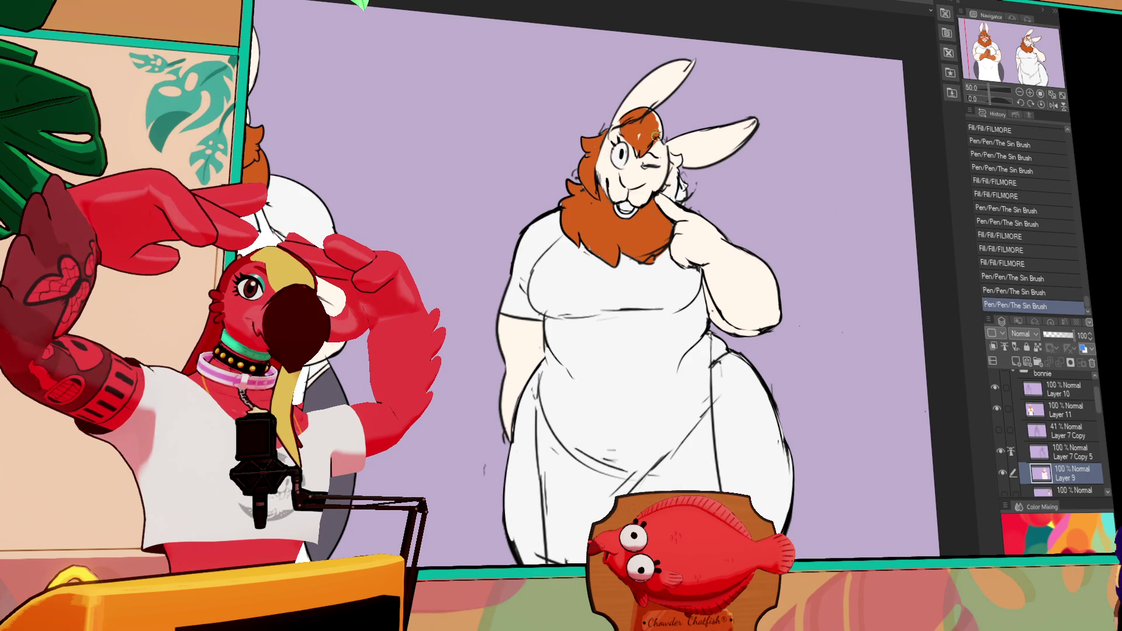
drag(642, 108, 657, 147)
click(673, 158)
key(ctrl+z)
click(675, 175)
drag(669, 172, 683, 201)
Paint a small orange mark on the nose, undoing the last brush stroke.
drag(621, 169, 630, 173)
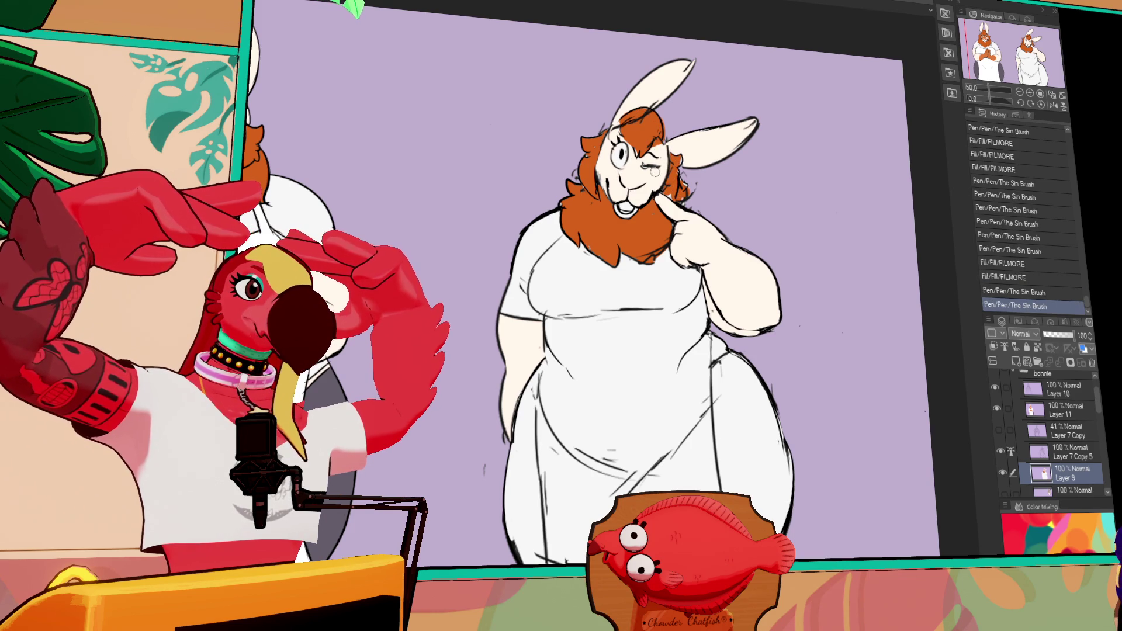
mouse_move(619, 174)
mouse_down()
mouse_move(648, 183)
mouse_move(611, 173)
mouse_move(621, 183)
mouse_up()
key(ctrl+z)
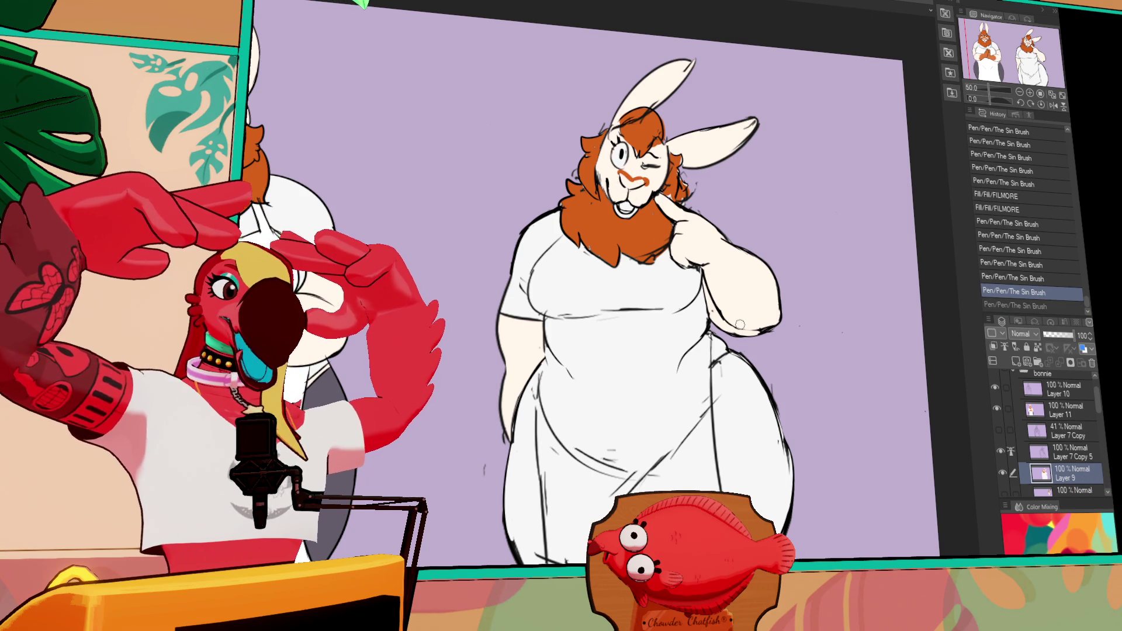
drag(598, 203, 739, 270)
Paint small orange strokes on the bunny's nose, undoing and restoring them.
key(ctrl+y)
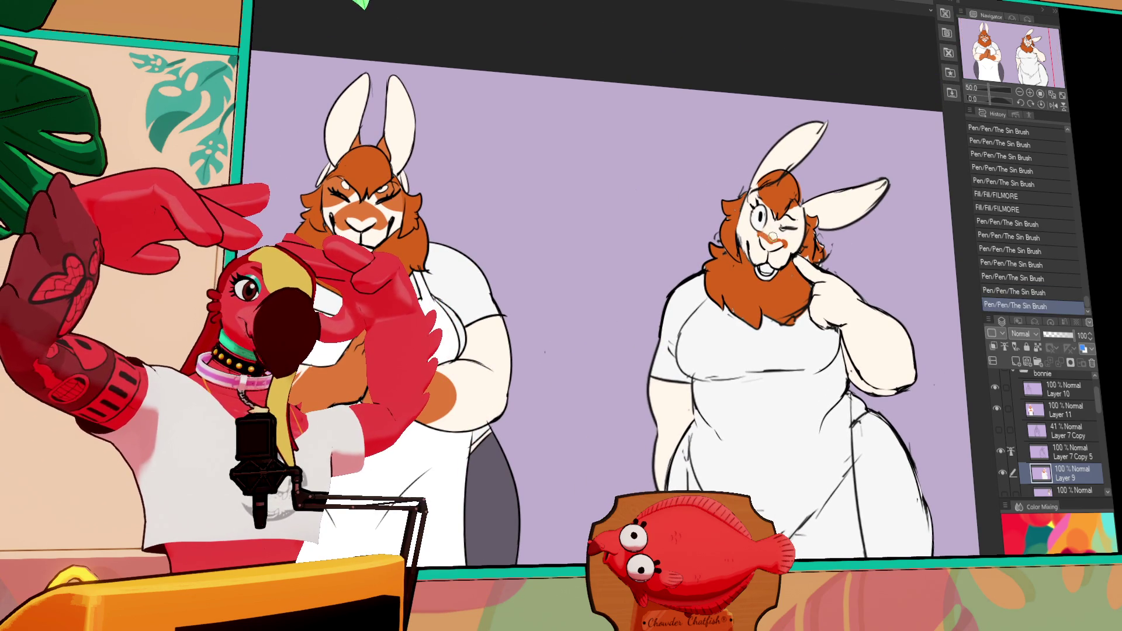
mouse_move(765, 236)
mouse_down()
mouse_move(778, 240)
mouse_move(773, 248)
mouse_move(779, 236)
mouse_up()
drag(775, 233, 780, 231)
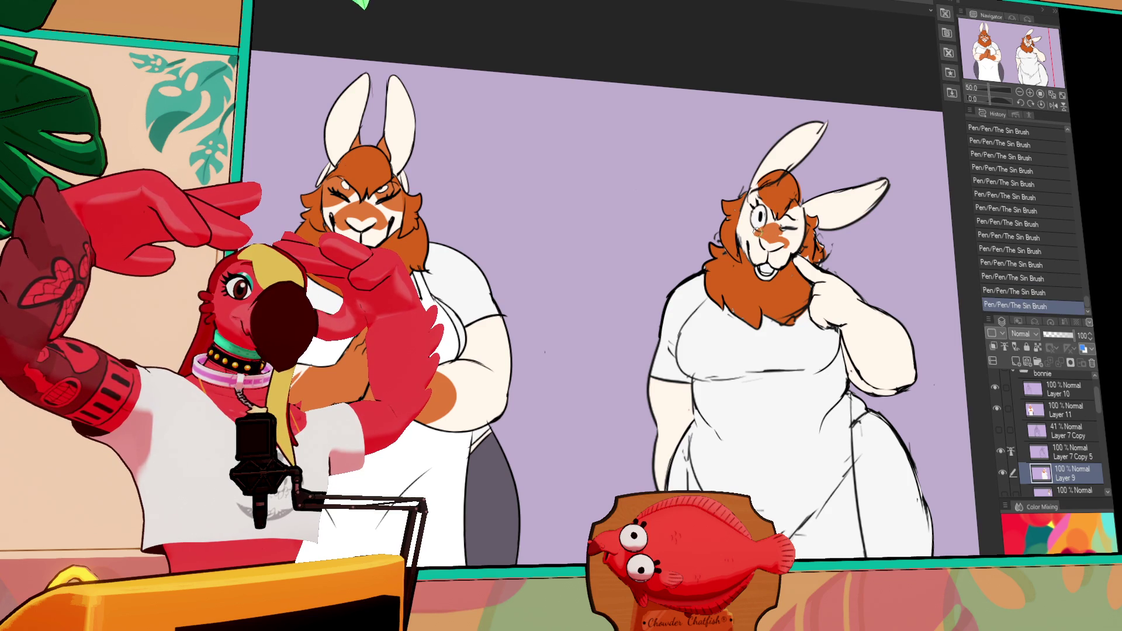
key(ctrl+z)
drag(751, 237, 755, 245)
key(ctrl+z)
key(ctrl+y)
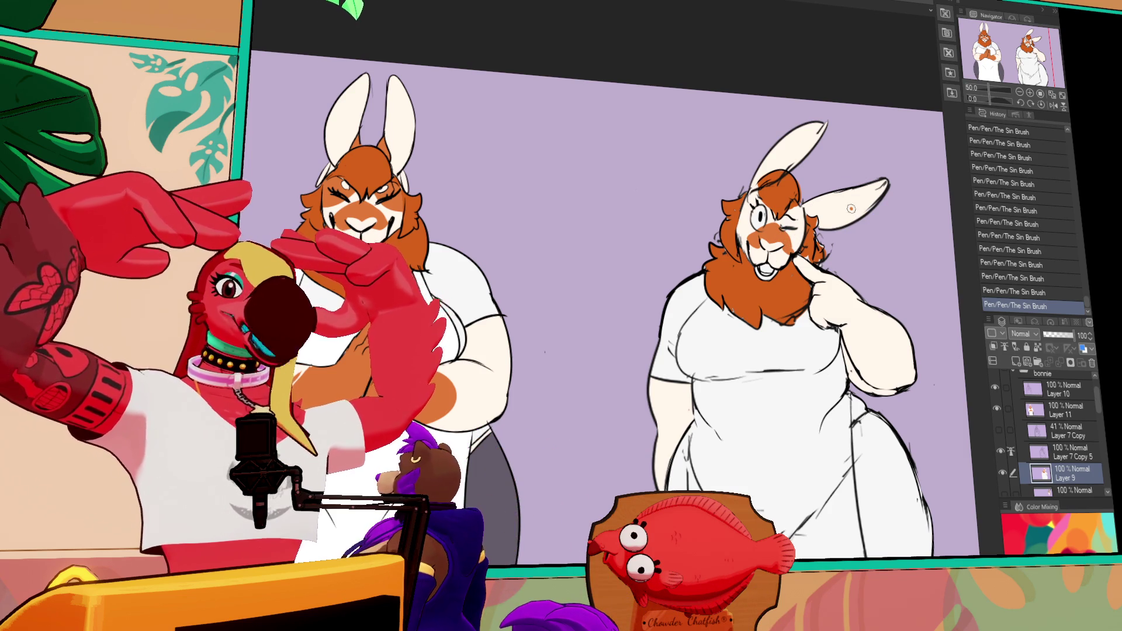
Compare the orange cheek stroke with and without it, keeping it in the end.
scroll(851, 209, up, 1)
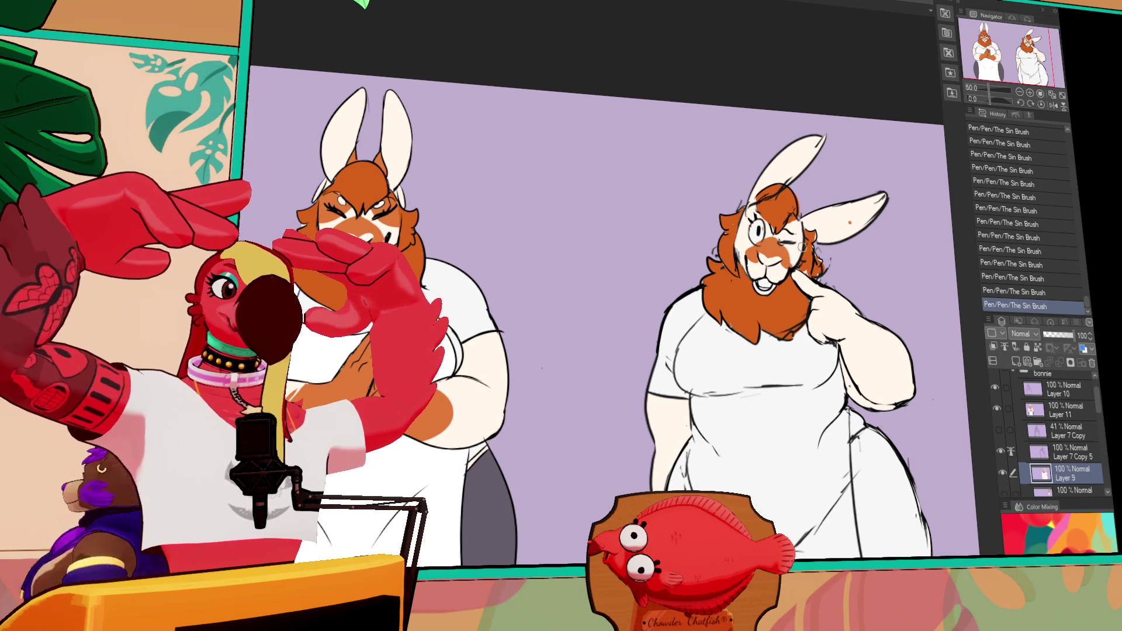
key(ctrl+z)
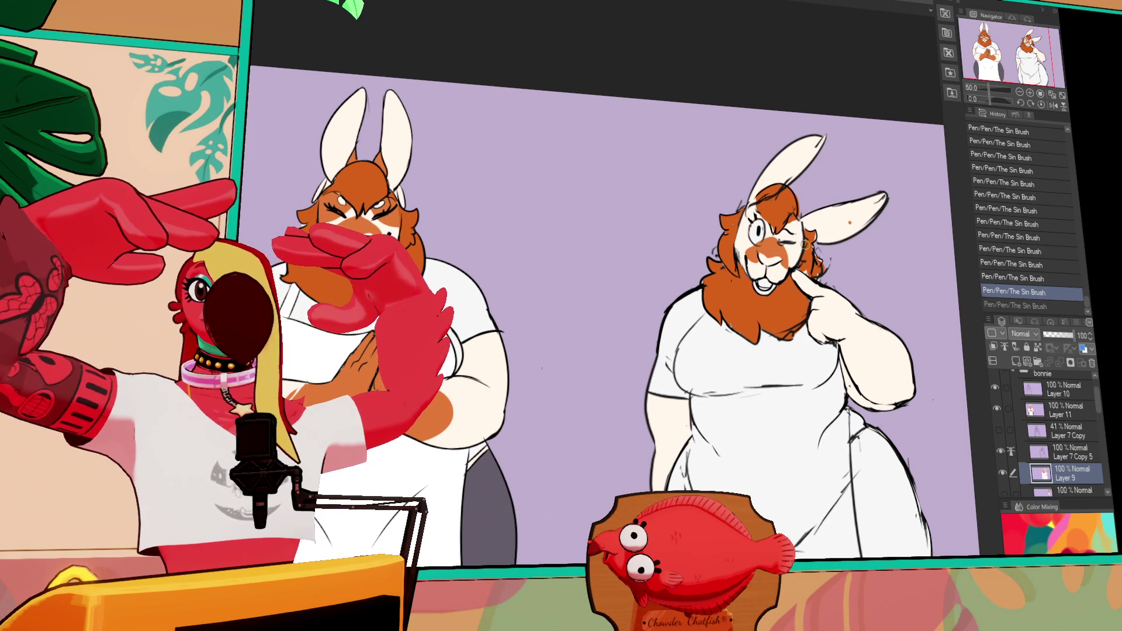
key(ctrl+y)
key(ctrl+z)
key(ctrl+y)
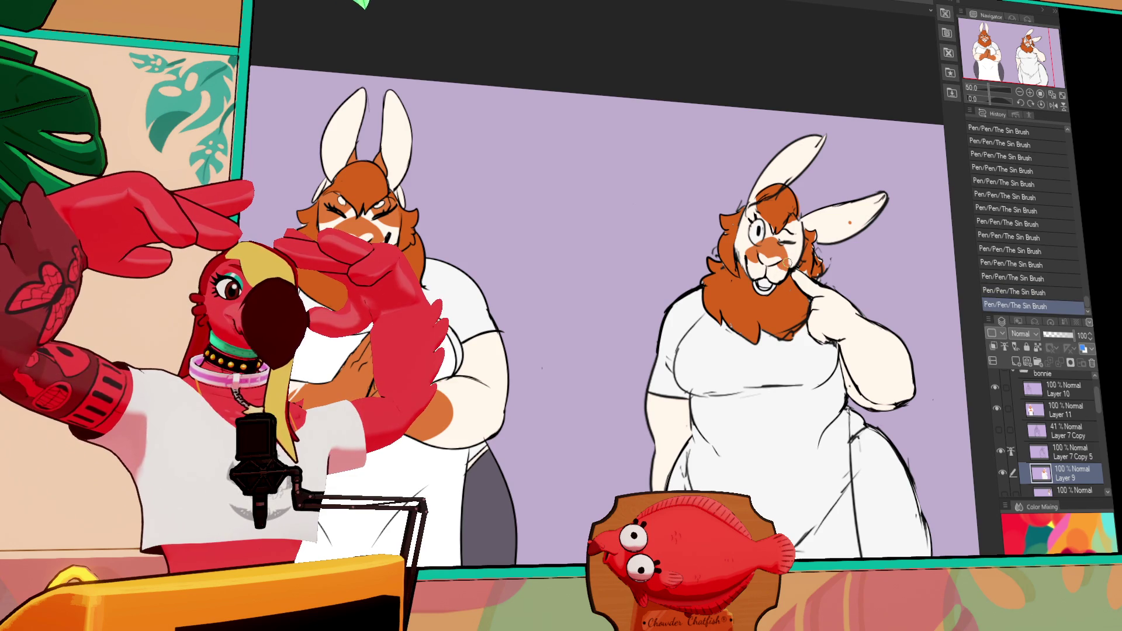
key(ctrl+z)
key(ctrl+y)
key(ctrl+z)
key(ctrl+y)
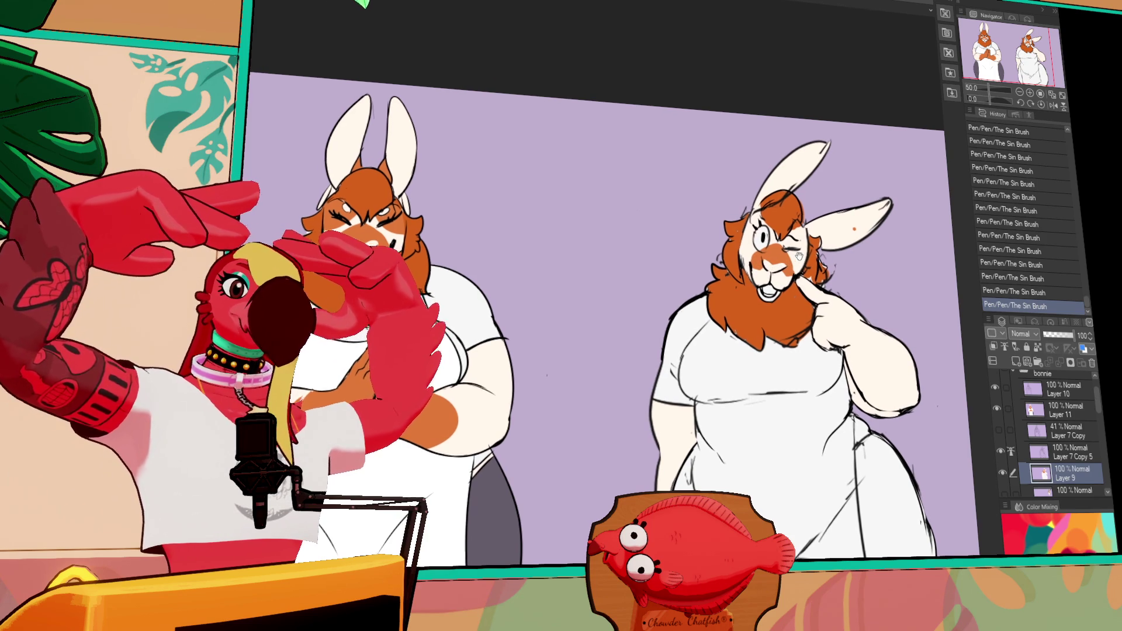
Auto-select the face, clear the selection, and add an orange patch near the eye.
drag(855, 228, 847, 245)
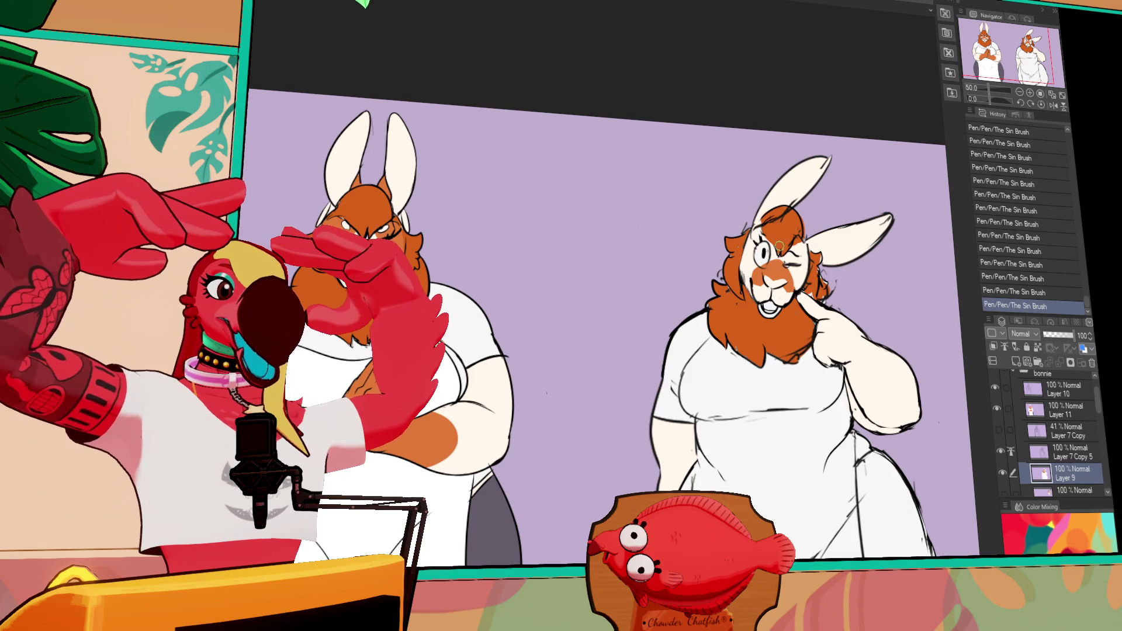
drag(754, 235, 748, 240)
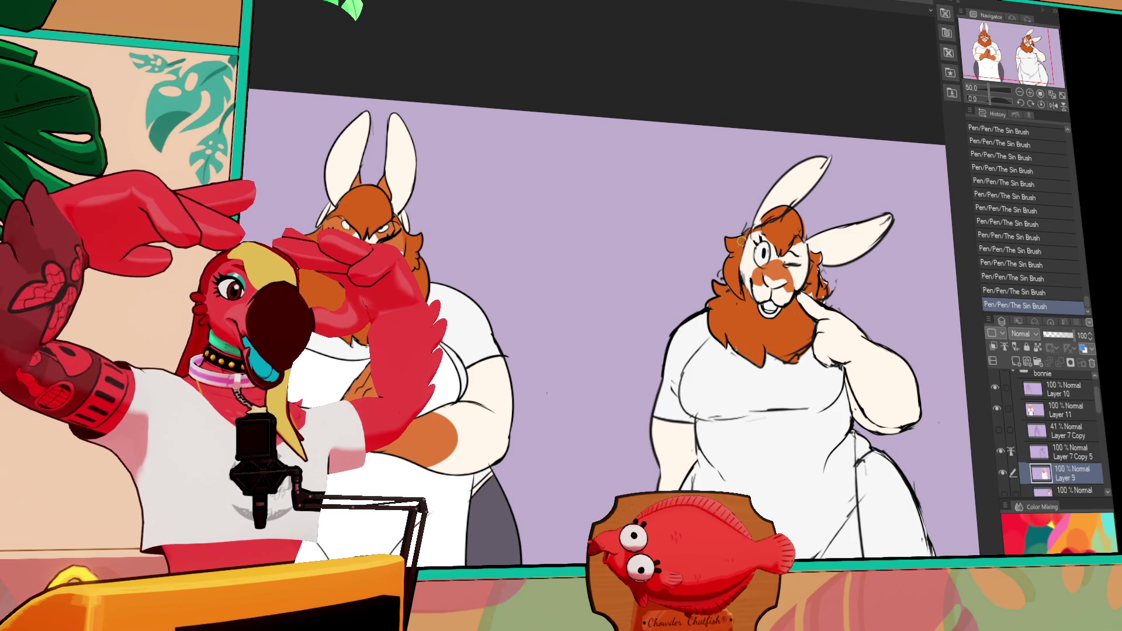
scroll(812, 292, down, 1)
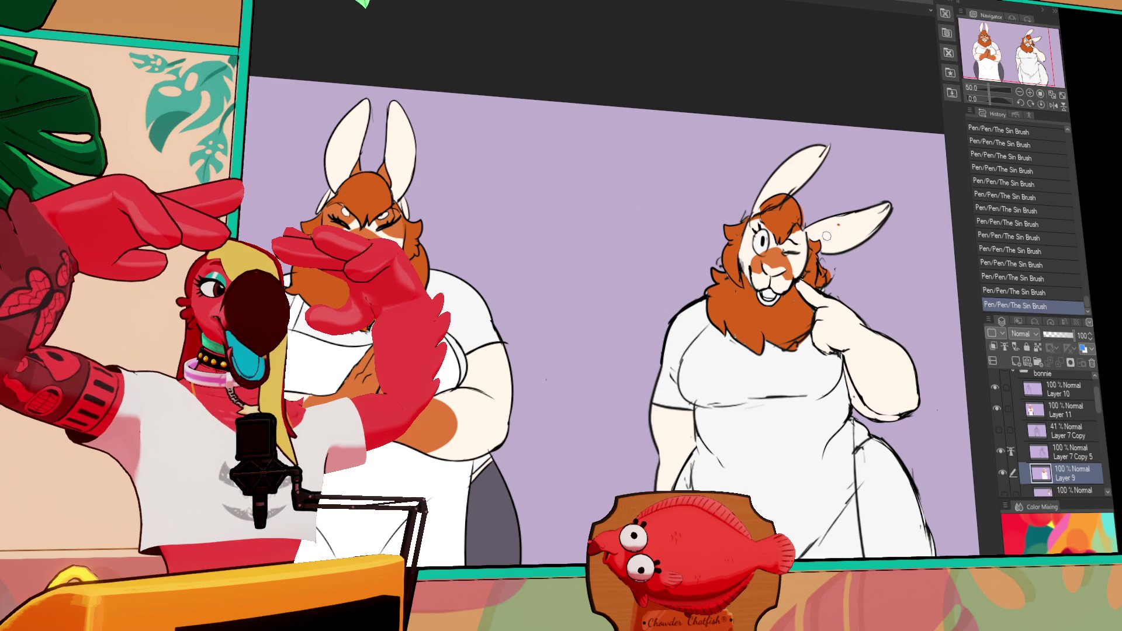
scroll(859, 230, down, 1)
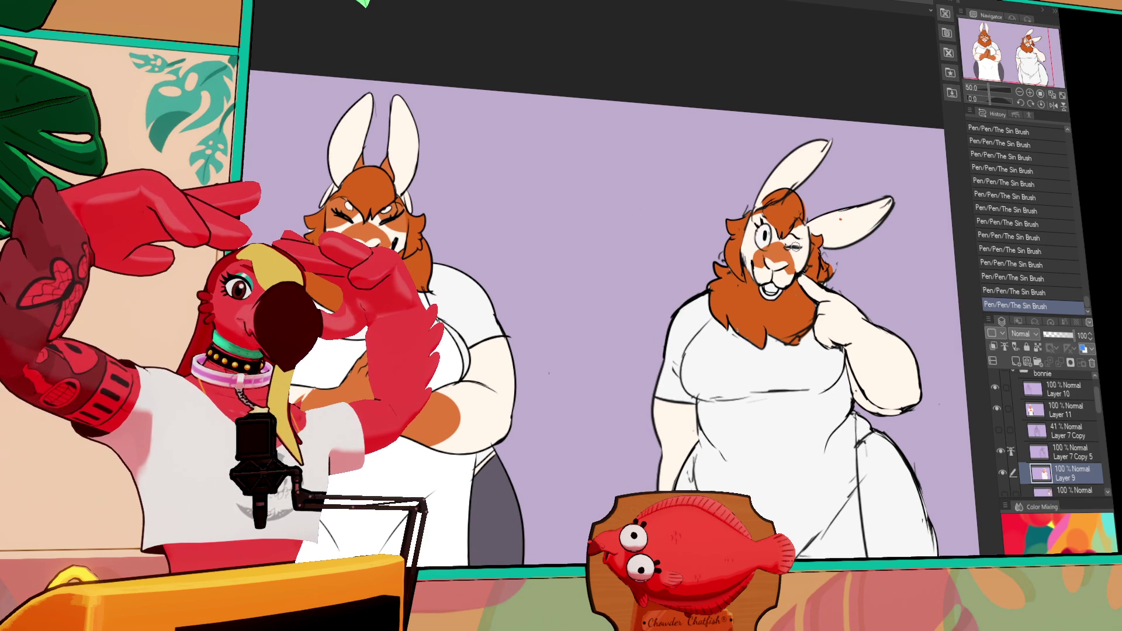
click(751, 240)
key(ctrl+d)
drag(752, 224, 767, 230)
Fill the remaining gap in the bunny's body.
scroll(870, 232, down, 2)
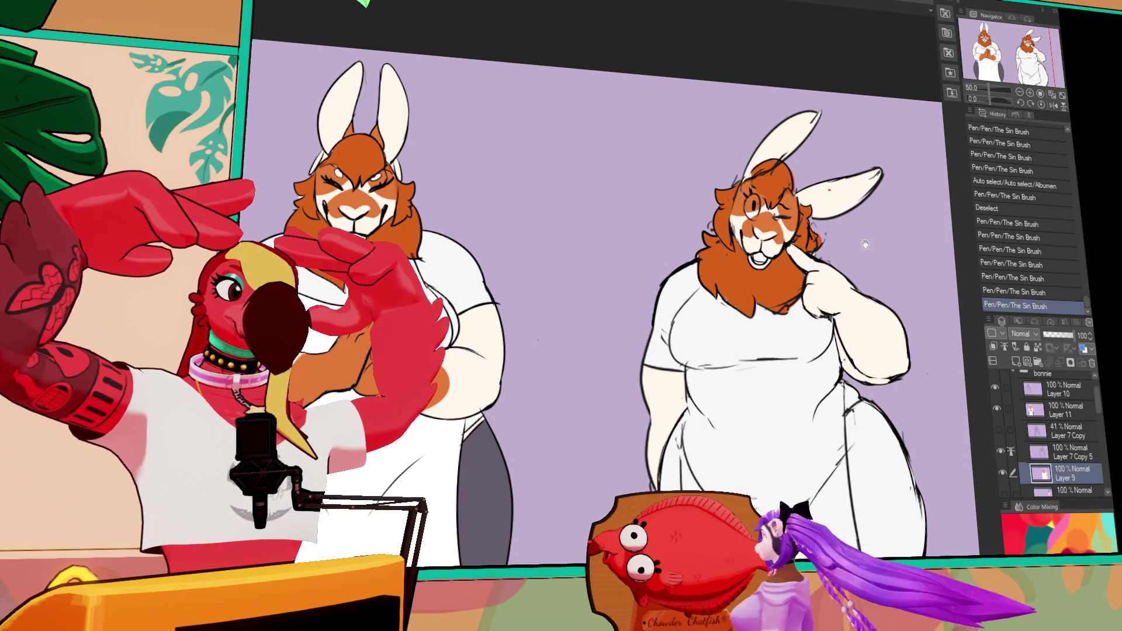
key(g)
click(858, 363)
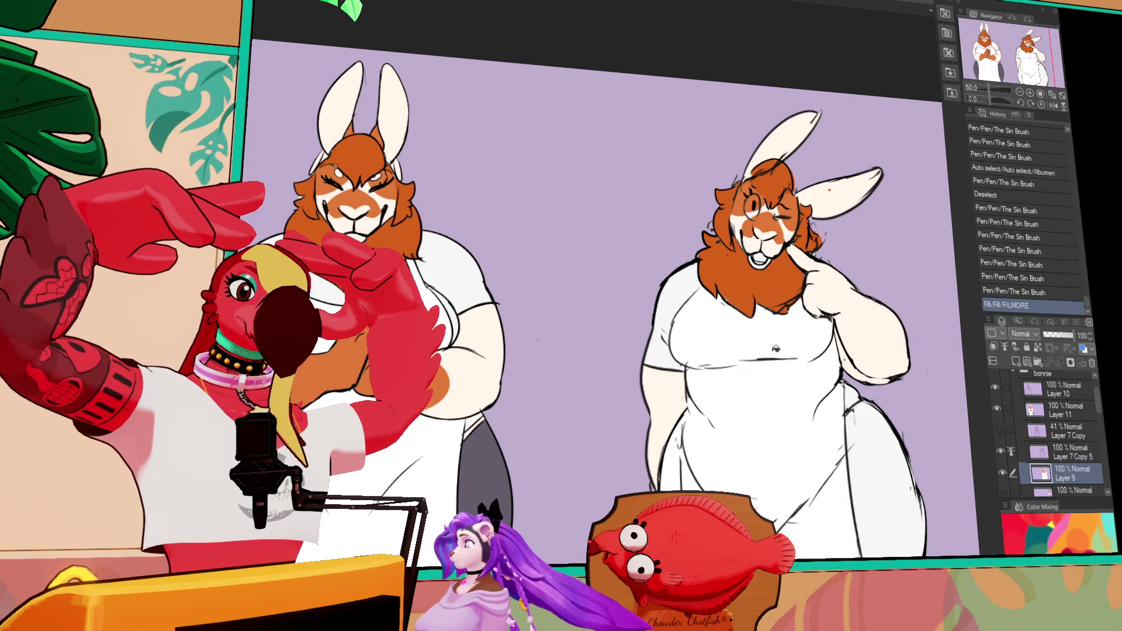
Undo the previous fill, then fill the right rabbit's apron white and the dress sides grey.
scroll(858, 363, down, 2)
key(ctrl+z)
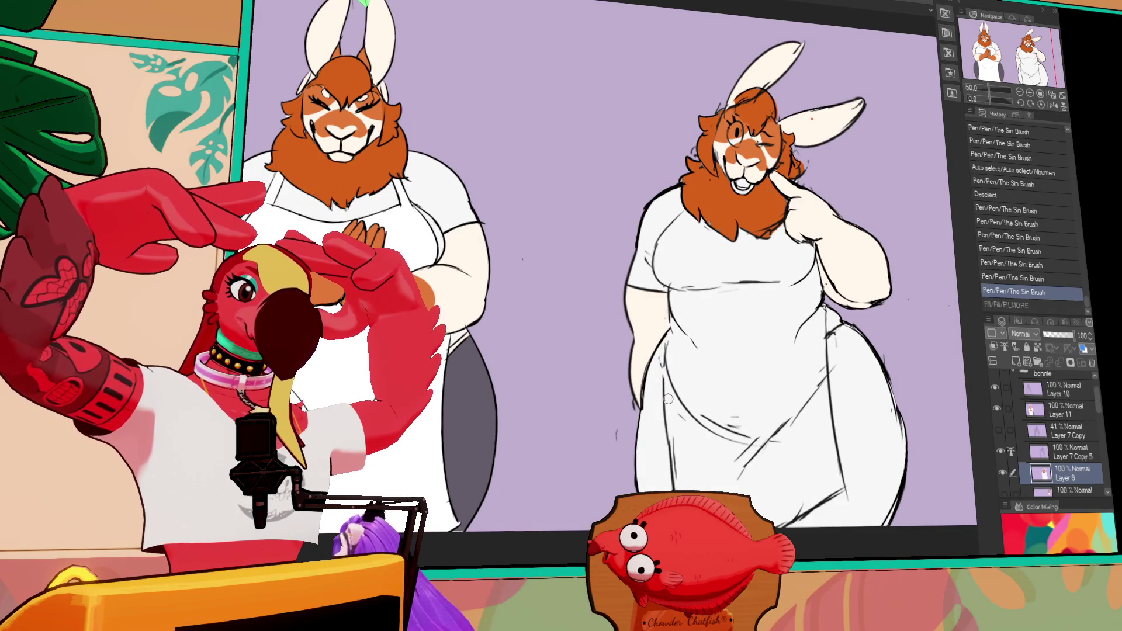
key(p)
click(671, 379)
key(g)
click(731, 351)
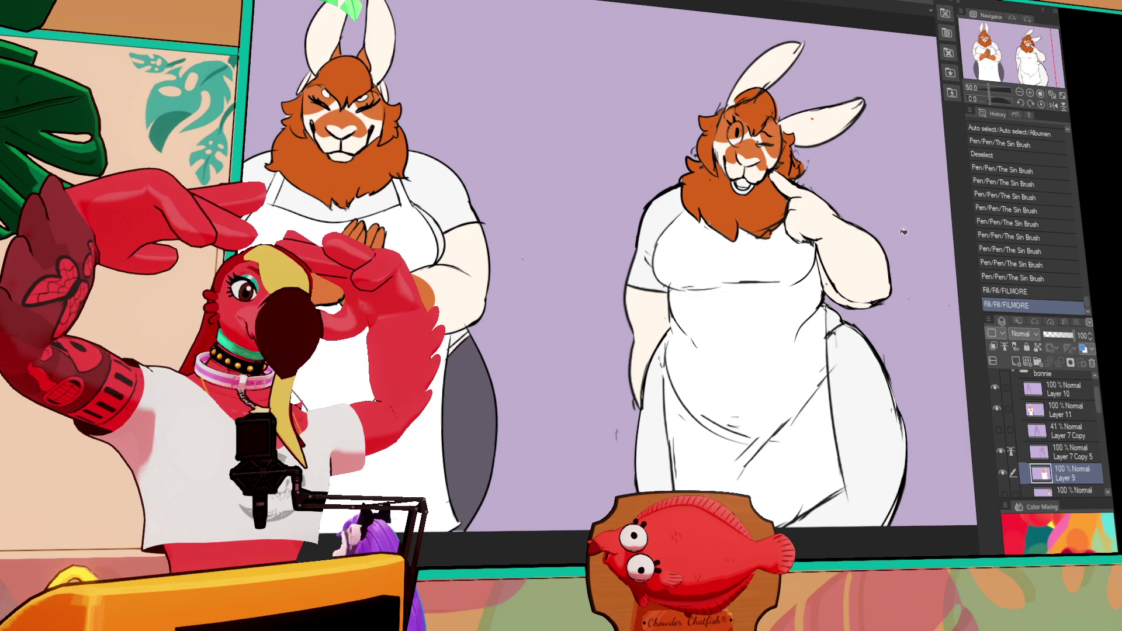
click(866, 421)
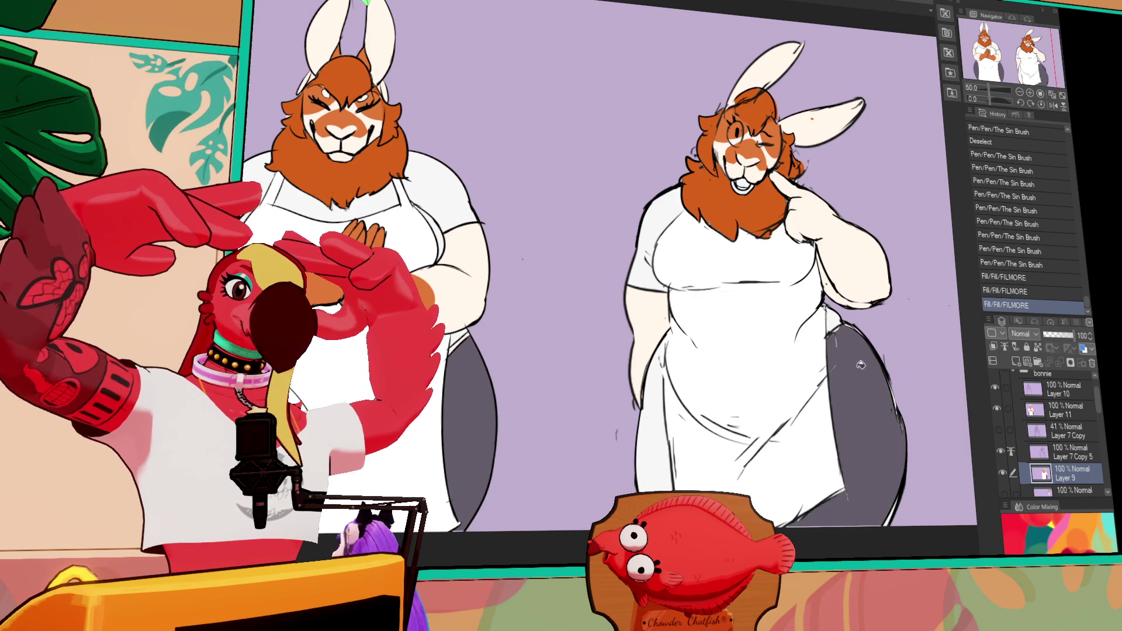
click(654, 410)
click(667, 339)
Touch up the dress outline edges with pen strokes.
key(p)
drag(666, 333, 666, 380)
drag(840, 339, 842, 368)
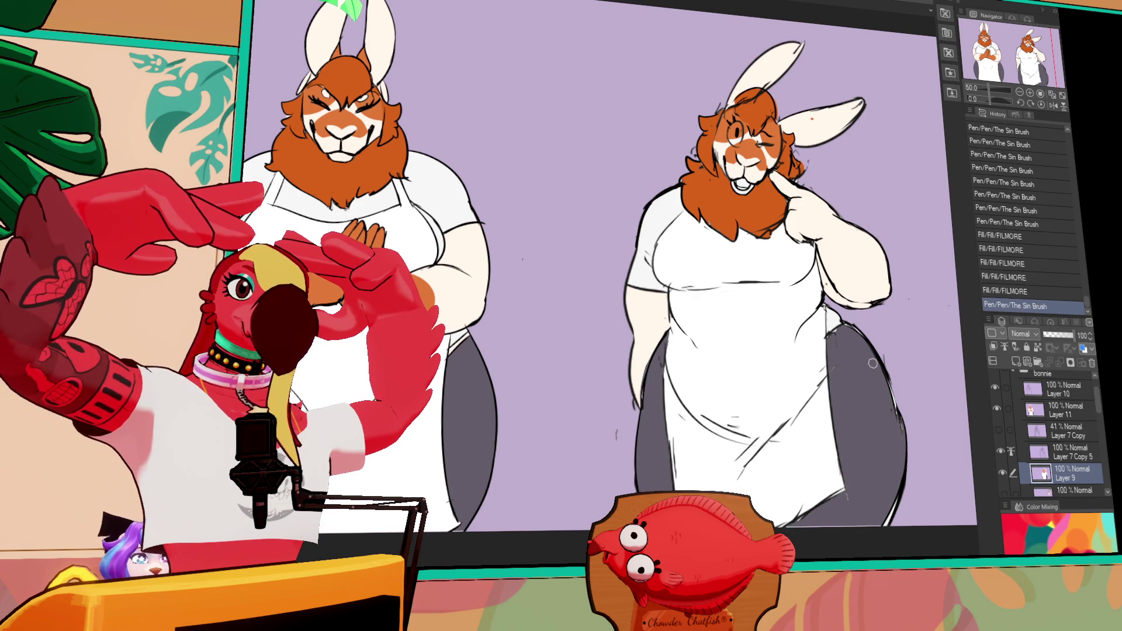
mouse_move(891, 395)
mouse_down()
mouse_move(818, 321)
mouse_move(860, 341)
mouse_move(851, 382)
mouse_up()
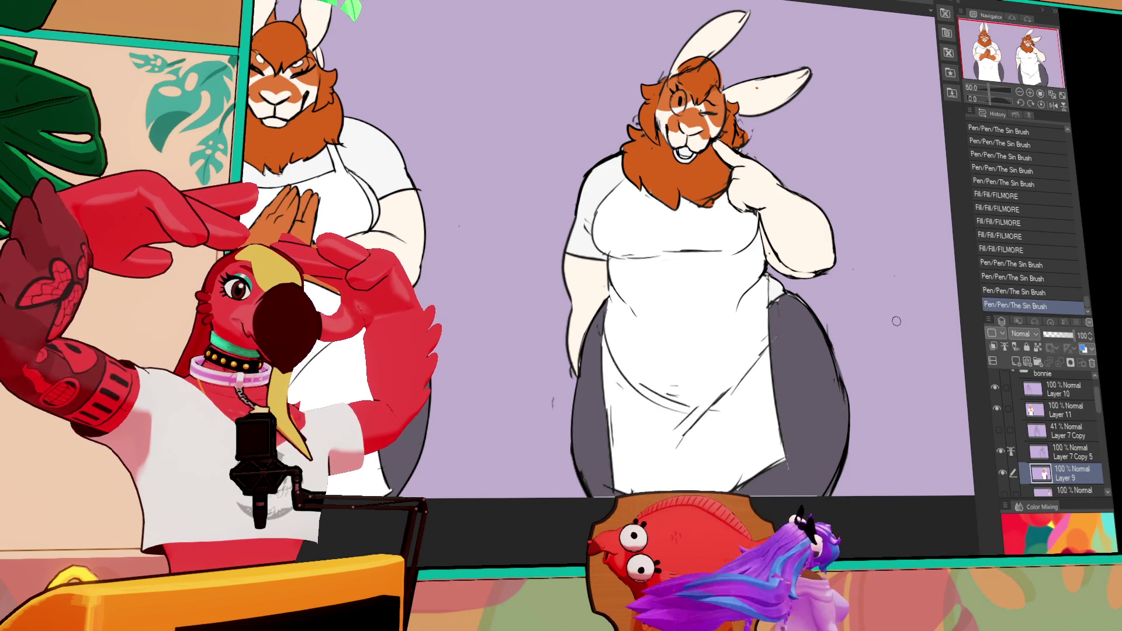
Select only the Layer 7 Copy 5 line layer.
click(1030, 387)
click(1061, 453)
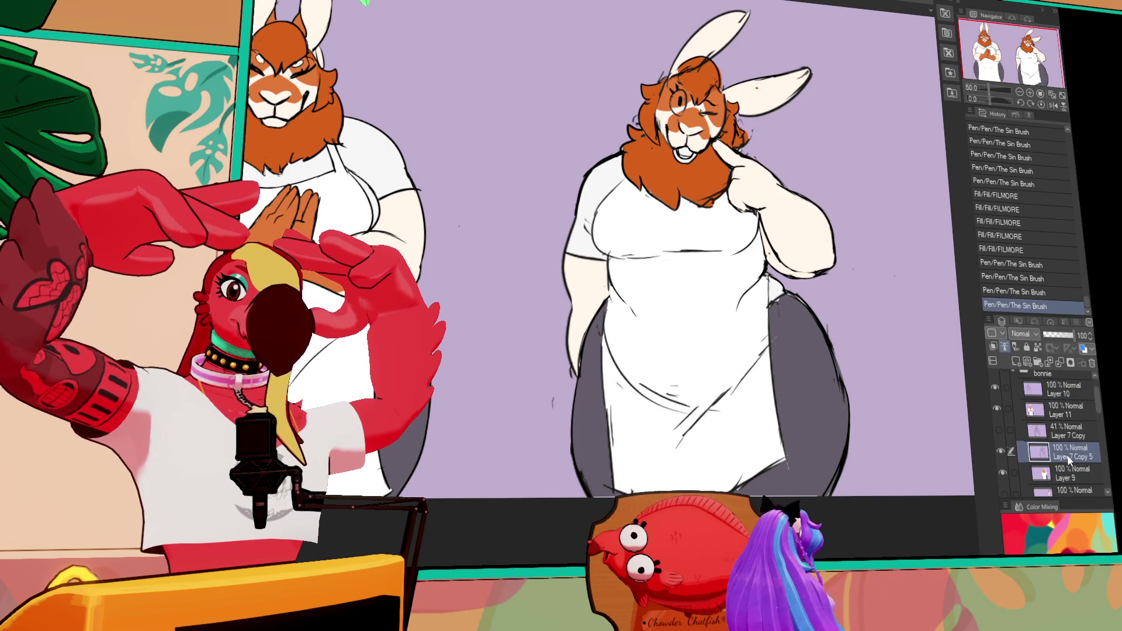
ctrl+click(1065, 468)
click(1024, 447)
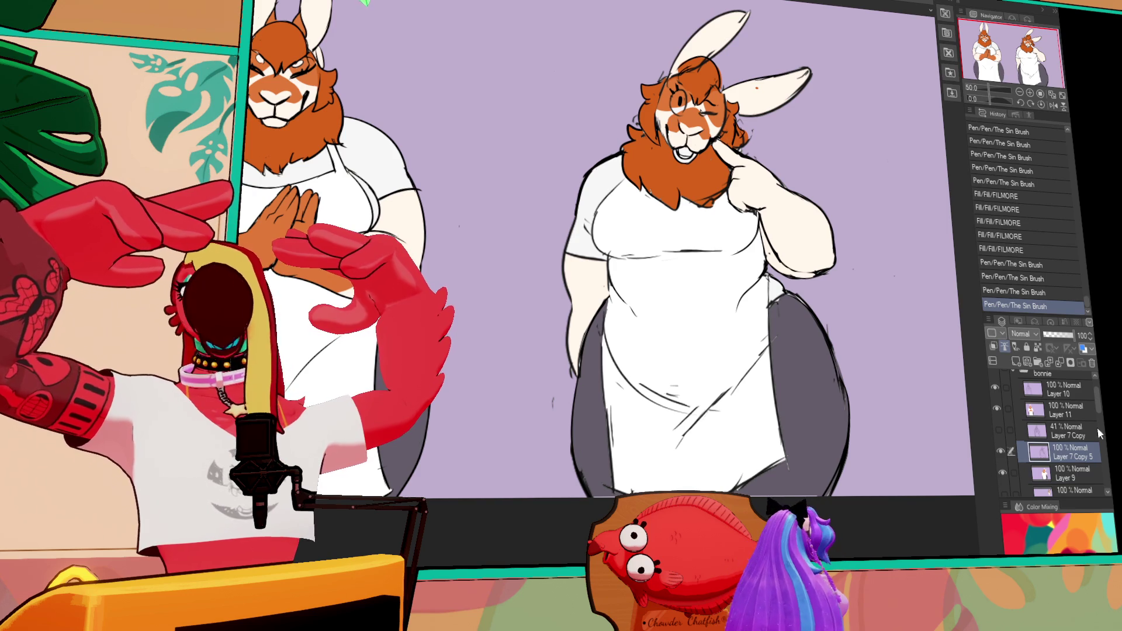
Draw a curved chest line on the right apron, nudge it lower, then stroke along it on Layer 9.
mouse_move(601, 237)
mouse_down()
mouse_move(757, 219)
mouse_move(593, 276)
mouse_up()
drag(759, 237, 758, 257)
key(ctrl+d)
click(1061, 472)
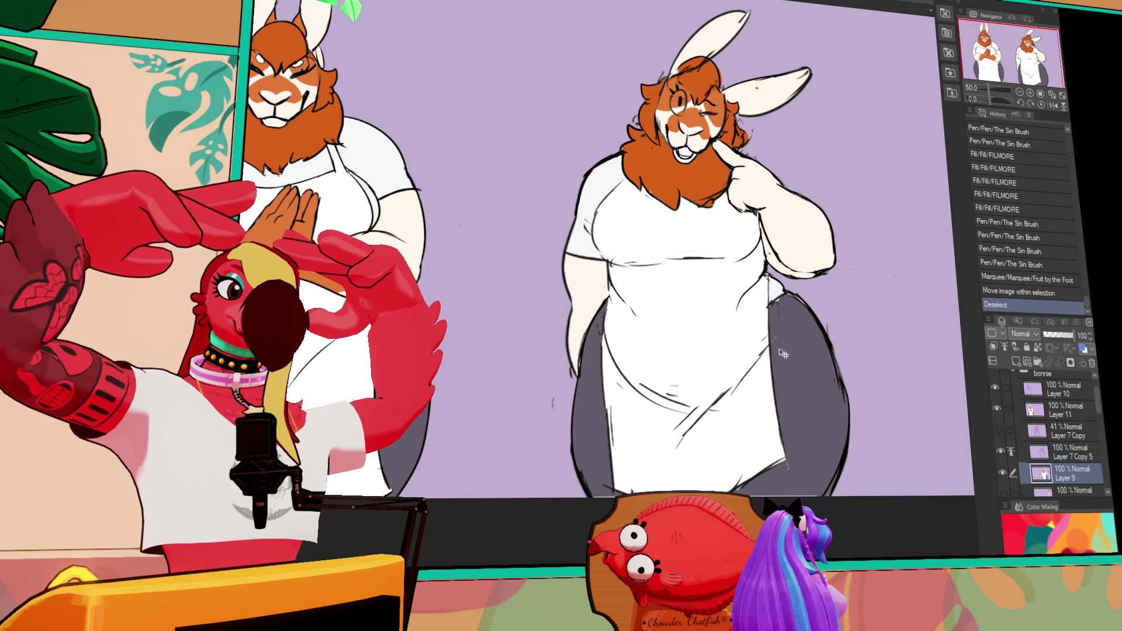
mouse_move(637, 263)
mouse_down()
mouse_move(667, 268)
mouse_move(737, 242)
mouse_move(719, 245)
mouse_up()
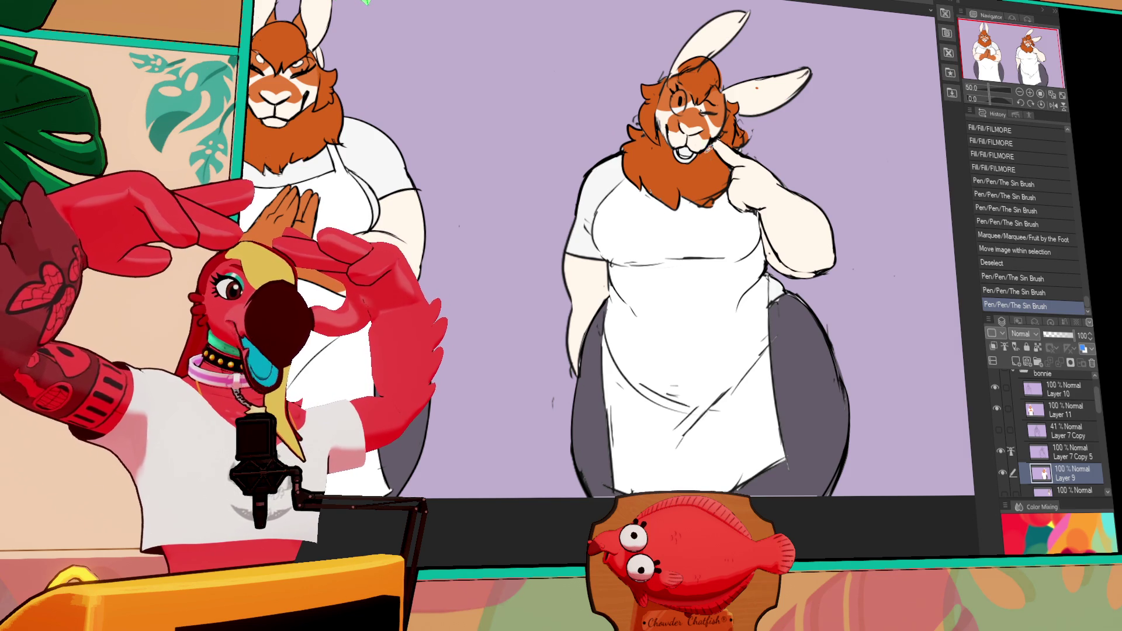
Paint the right rabbit's open mouth pink and add a touch-up pen stroke.
key(ctrl+y)
key(ctrl+y)
key(ctrl+y)
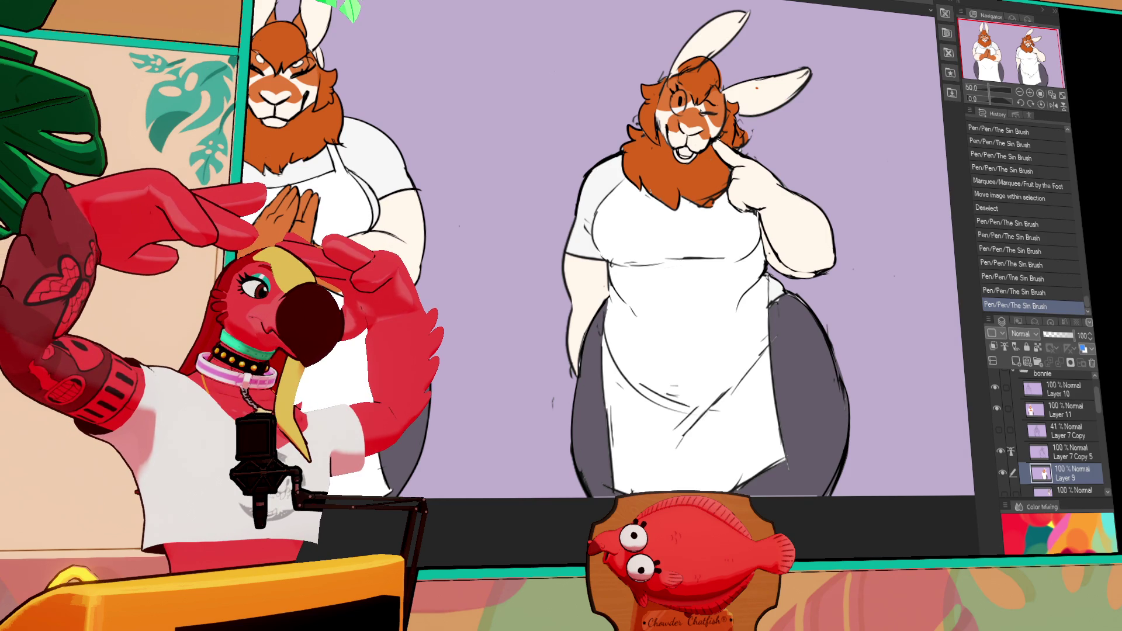
drag(676, 149, 688, 153)
drag(678, 152, 688, 153)
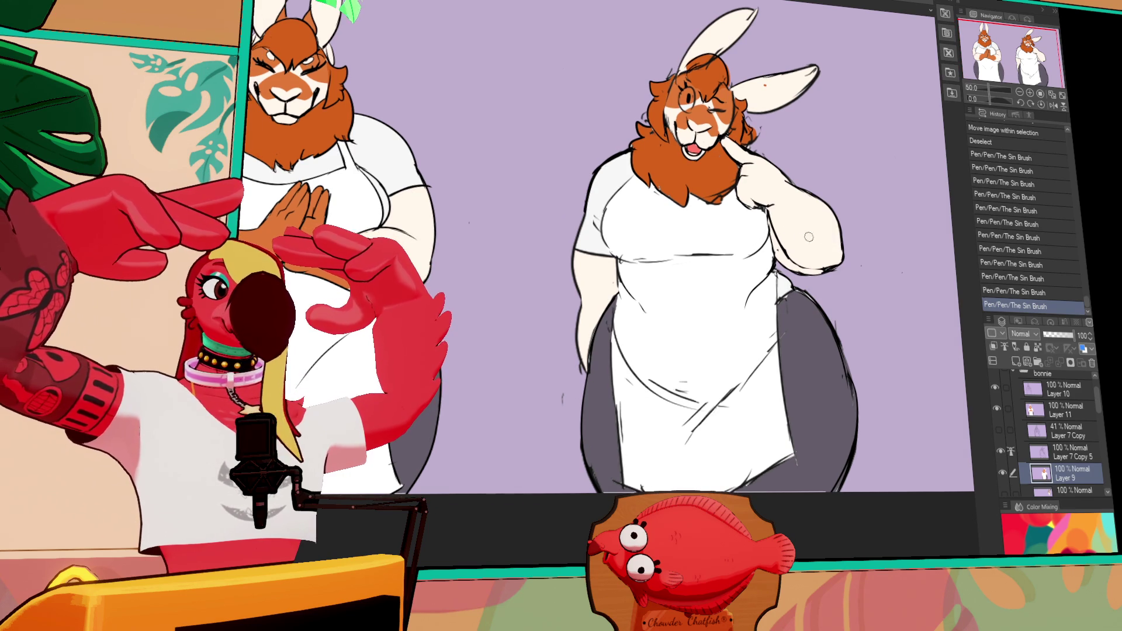
click(801, 305)
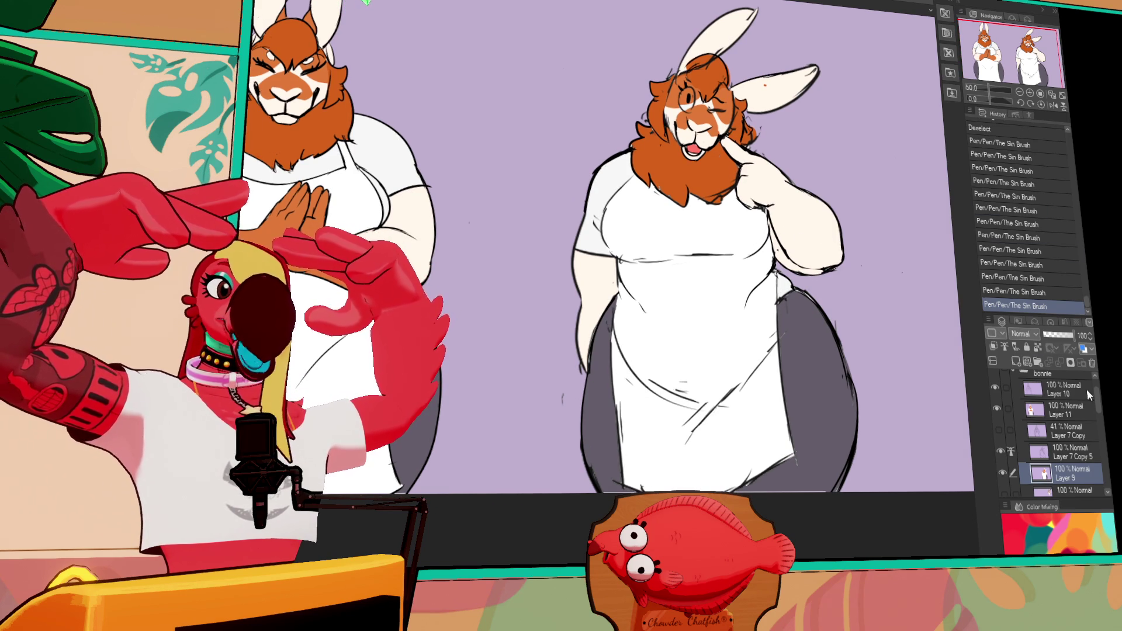
scroll(1098, 390, up, 2)
click(996, 398)
click(996, 379)
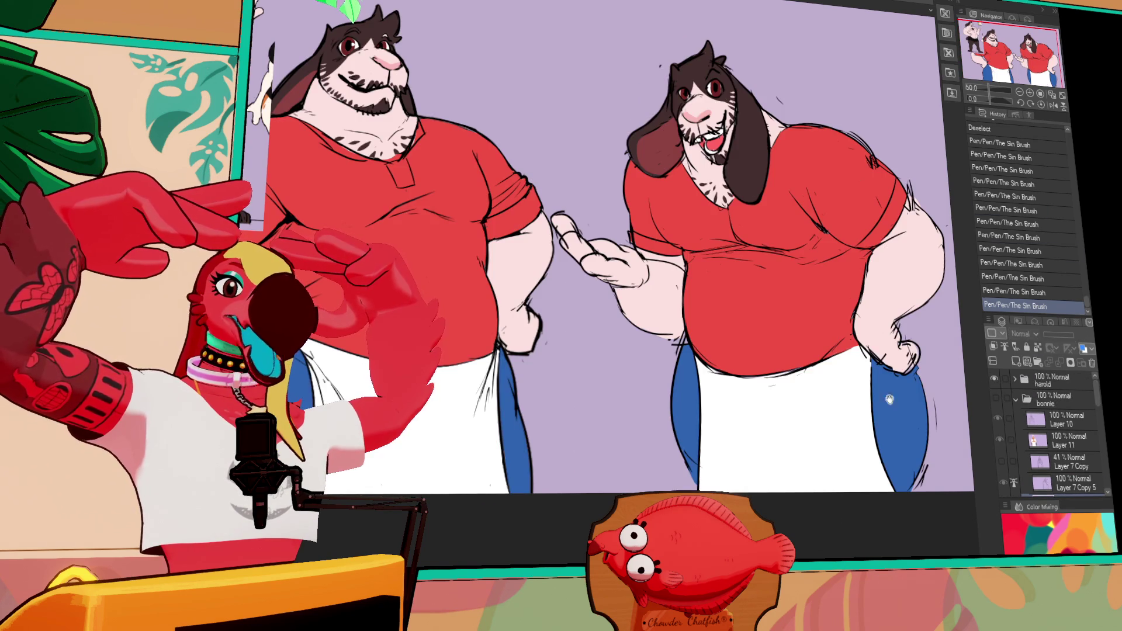
click(995, 380)
click(1017, 399)
click(1026, 399)
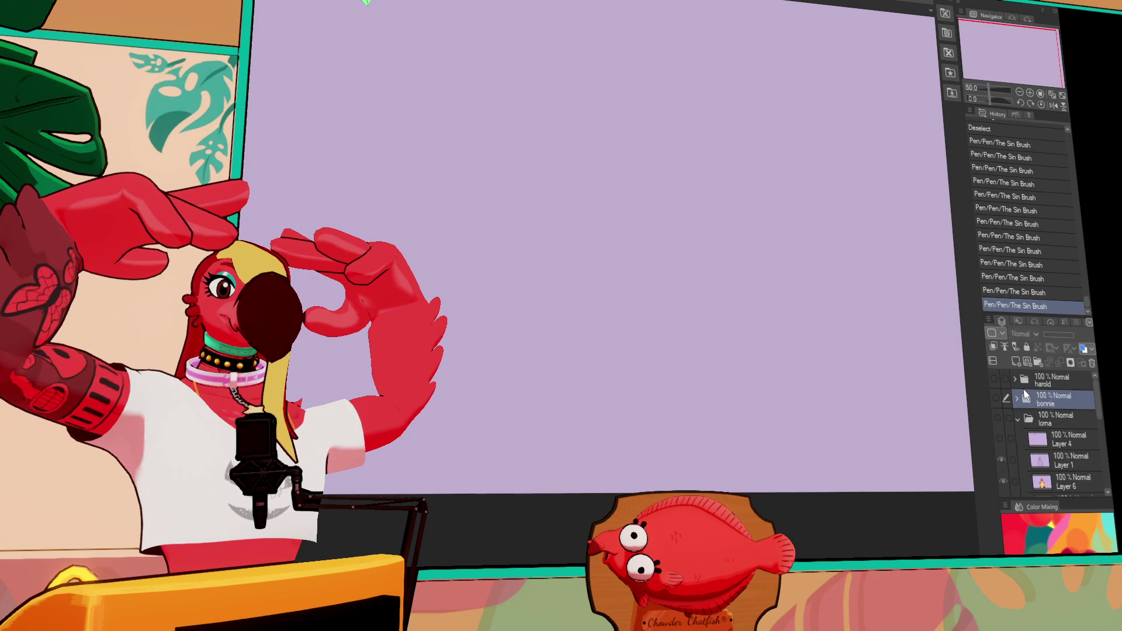
click(999, 419)
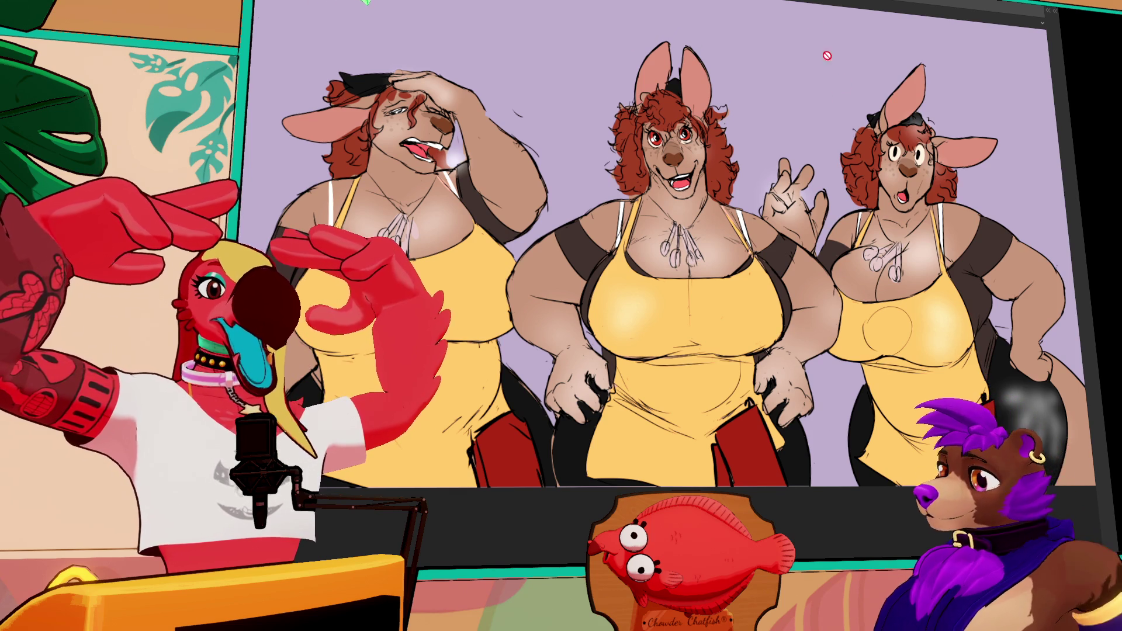
key(Tab)
click(996, 398)
click(996, 418)
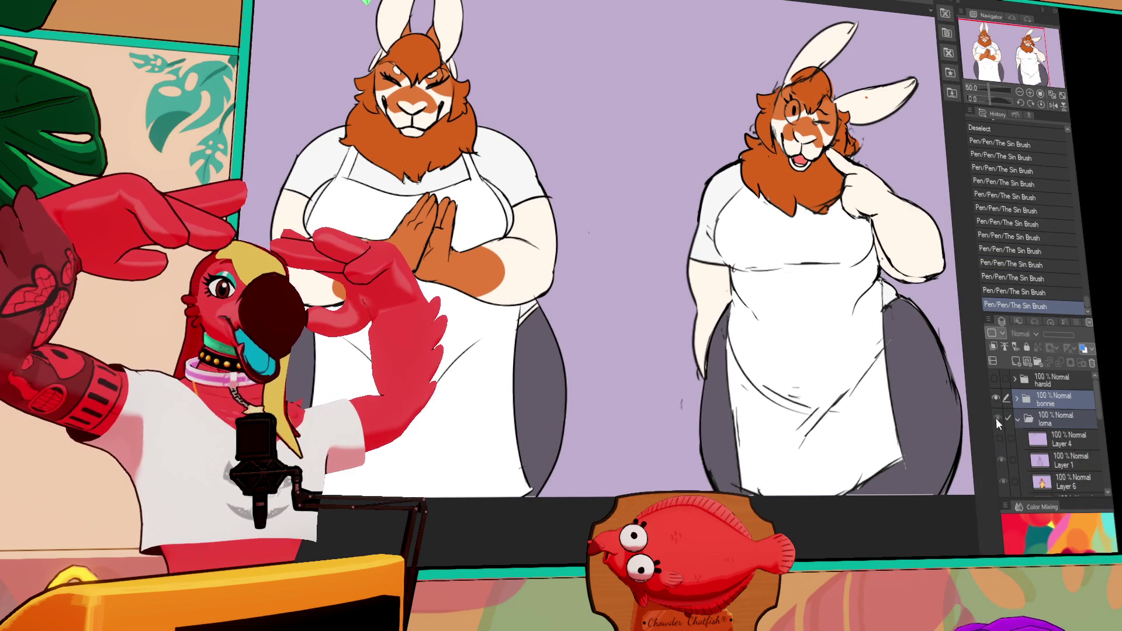
click(996, 418)
click(1038, 399)
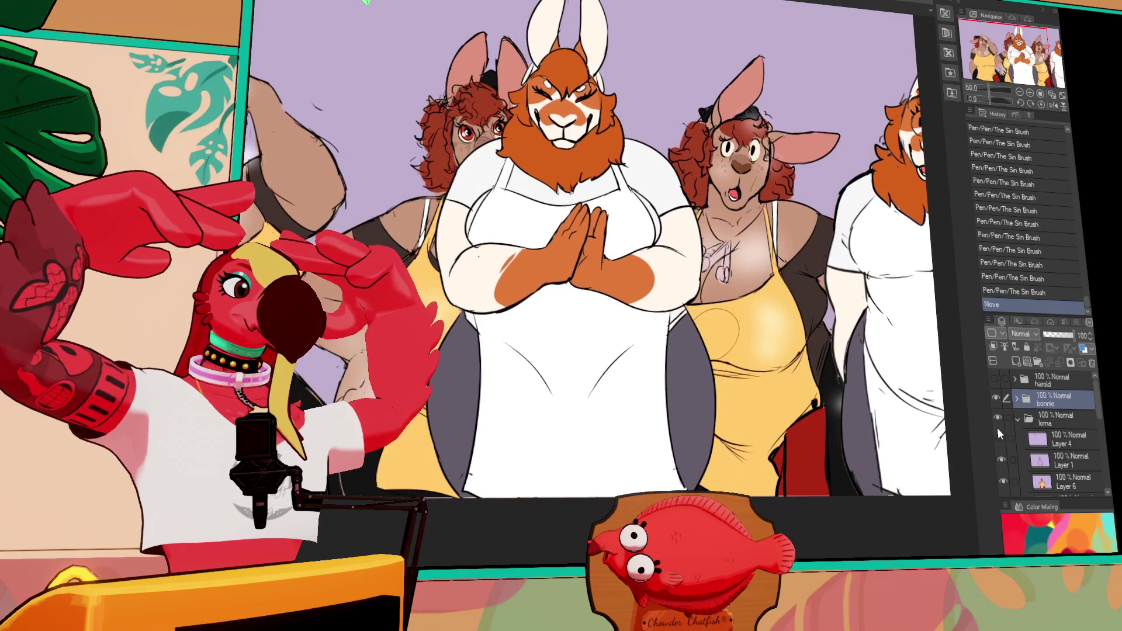
mouse_move(936, 449)
mouse_down()
mouse_move(866, 449)
mouse_move(881, 449)
mouse_up()
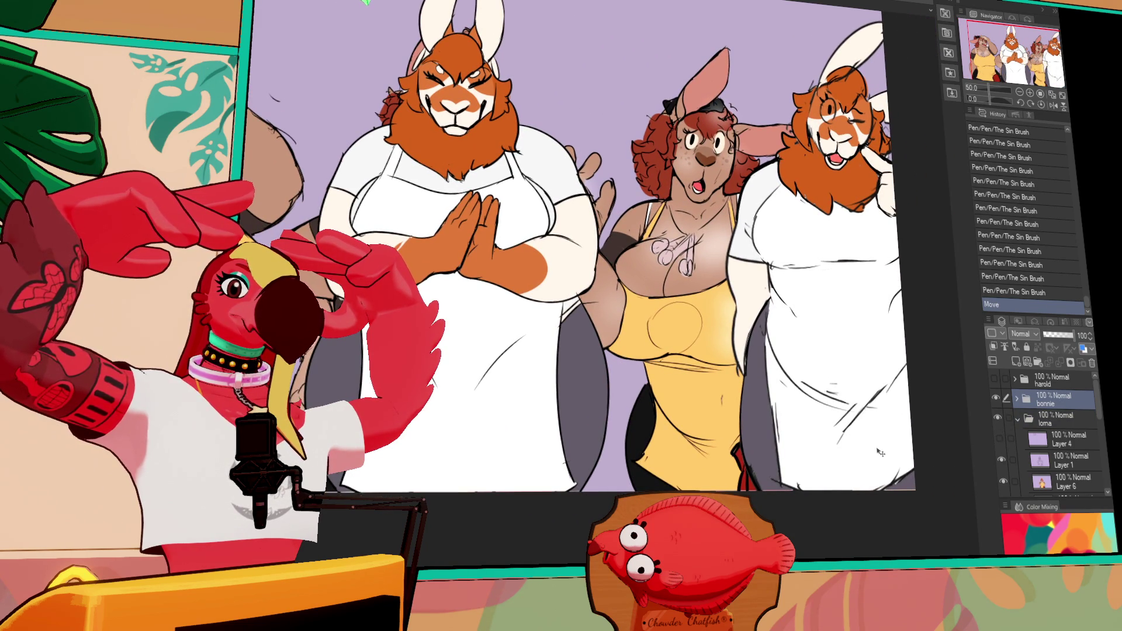
click(995, 379)
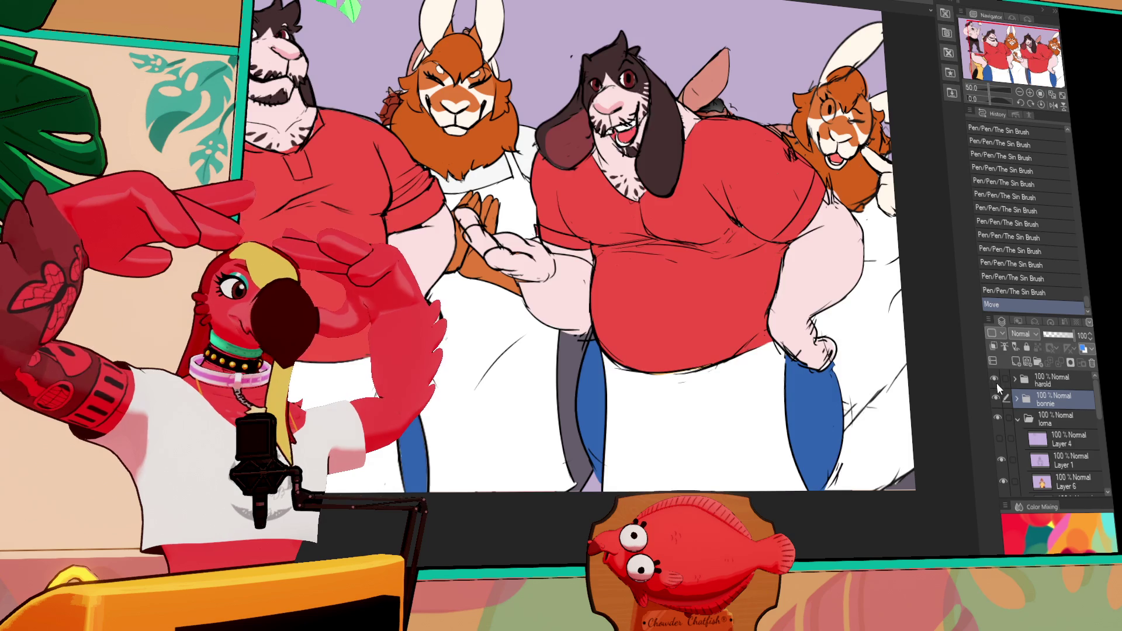
click(996, 400)
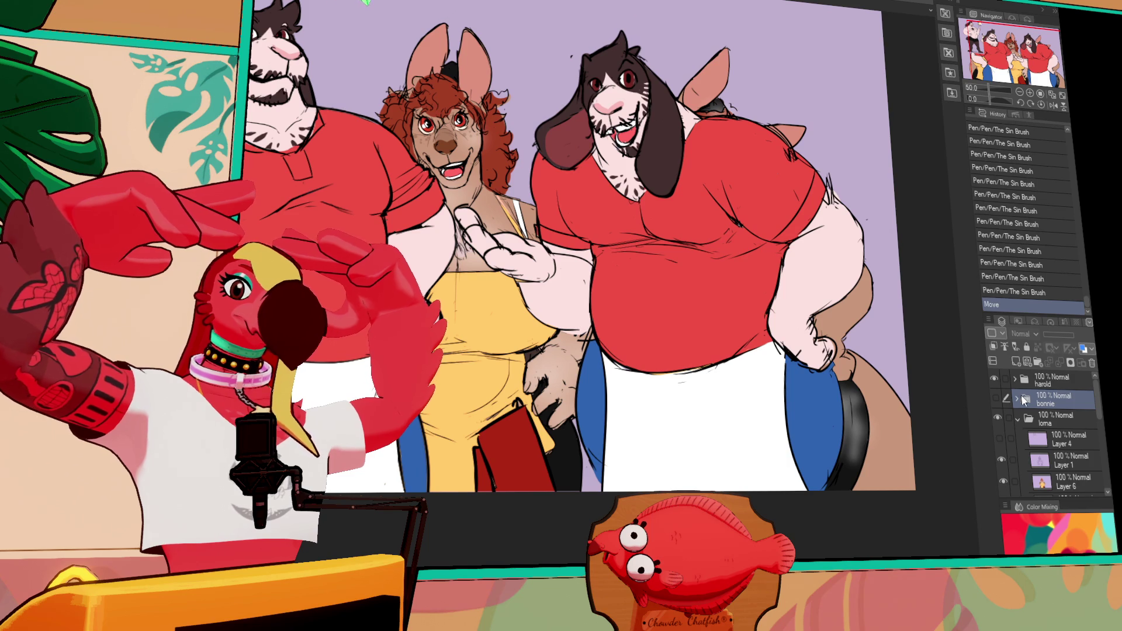
click(994, 379)
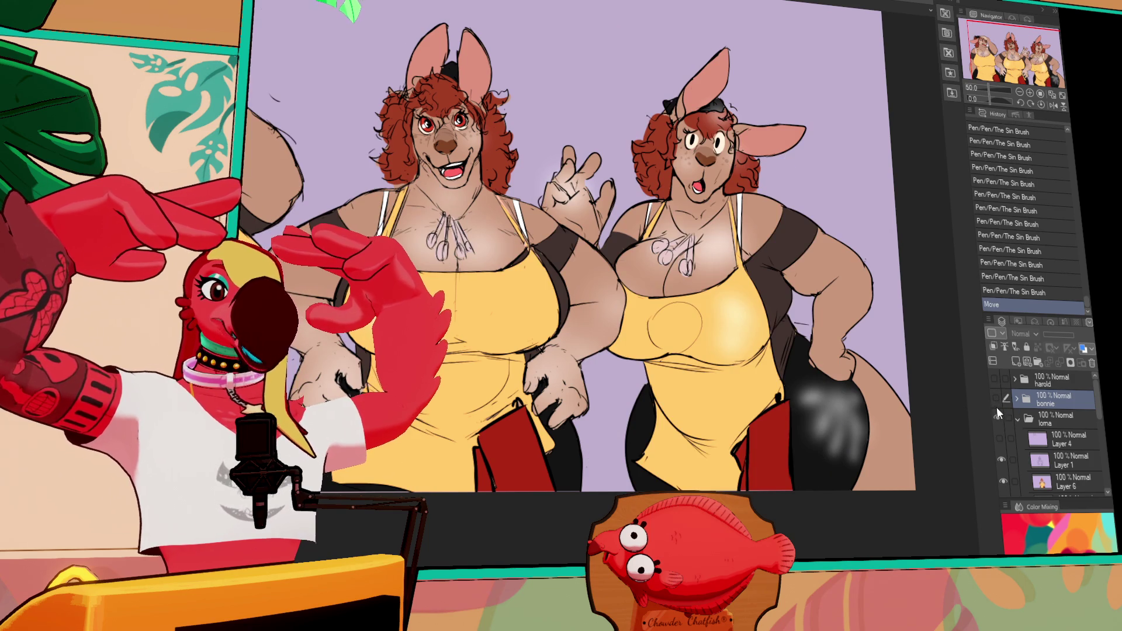
click(995, 417)
click(994, 398)
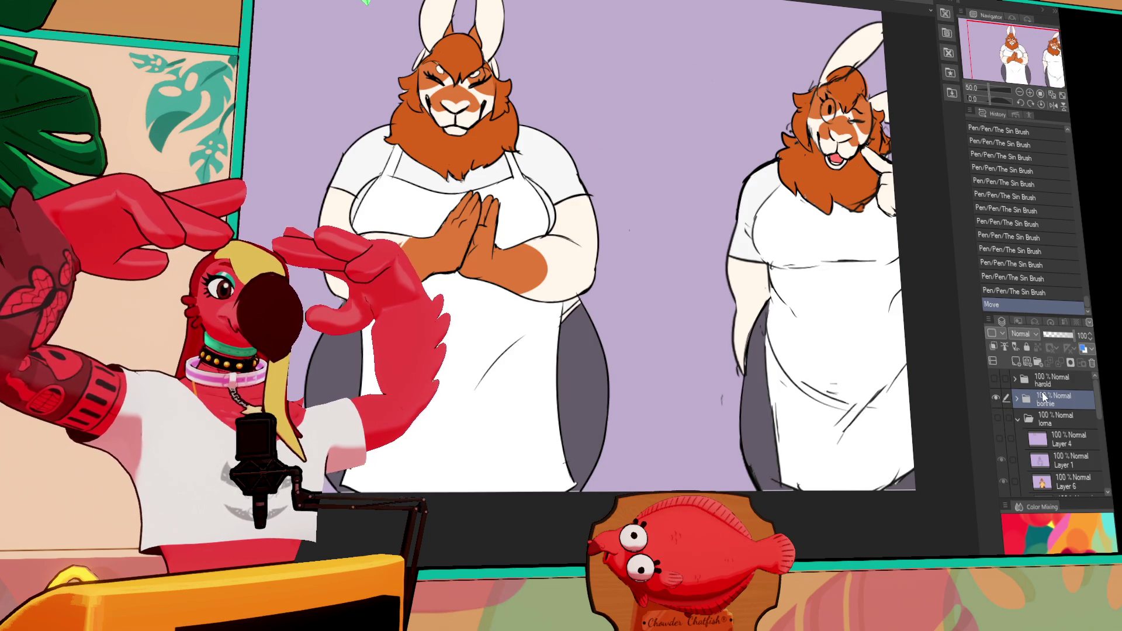
key(ctrl+z)
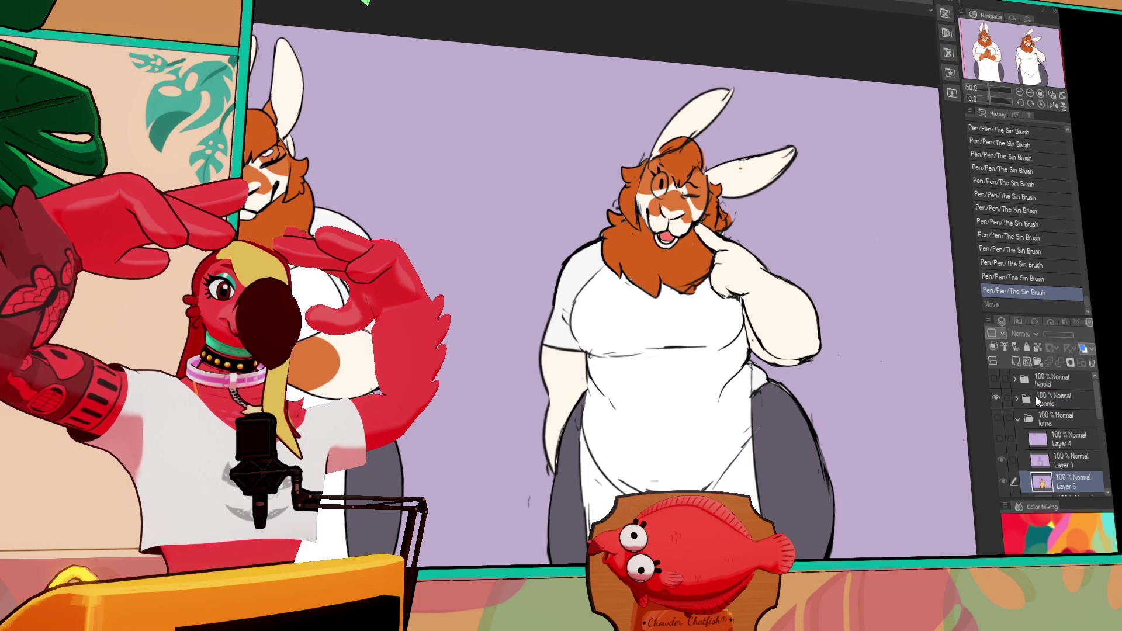
Expand the bonnie folder and clean up the right rabbit's eye on Layer 9.
click(1017, 400)
click(1067, 445)
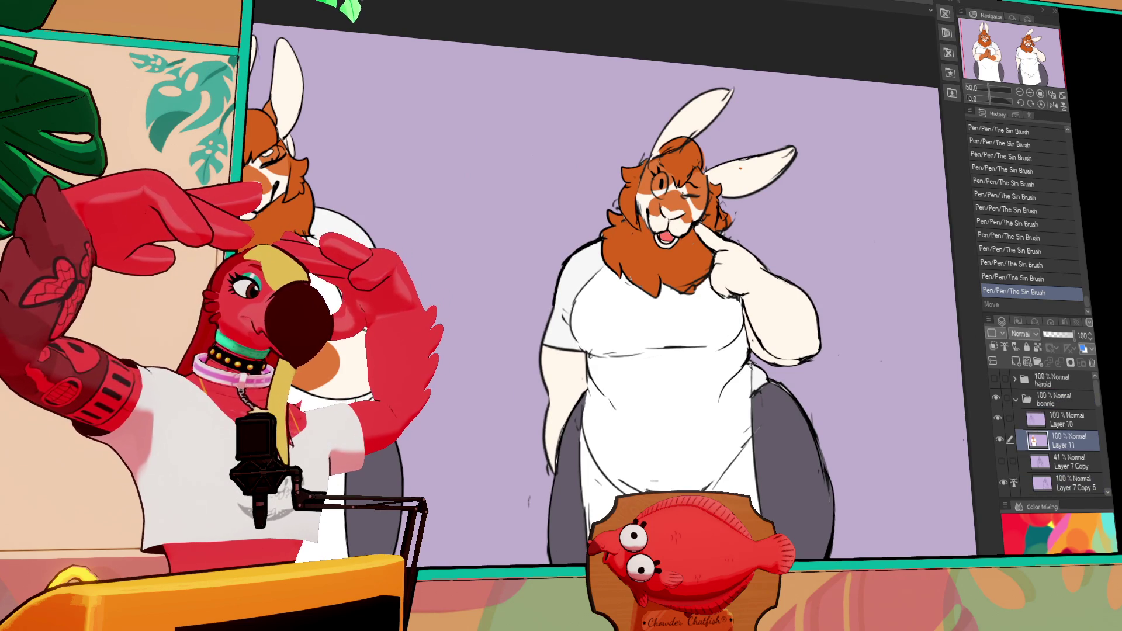
drag(454, 188, 467, 205)
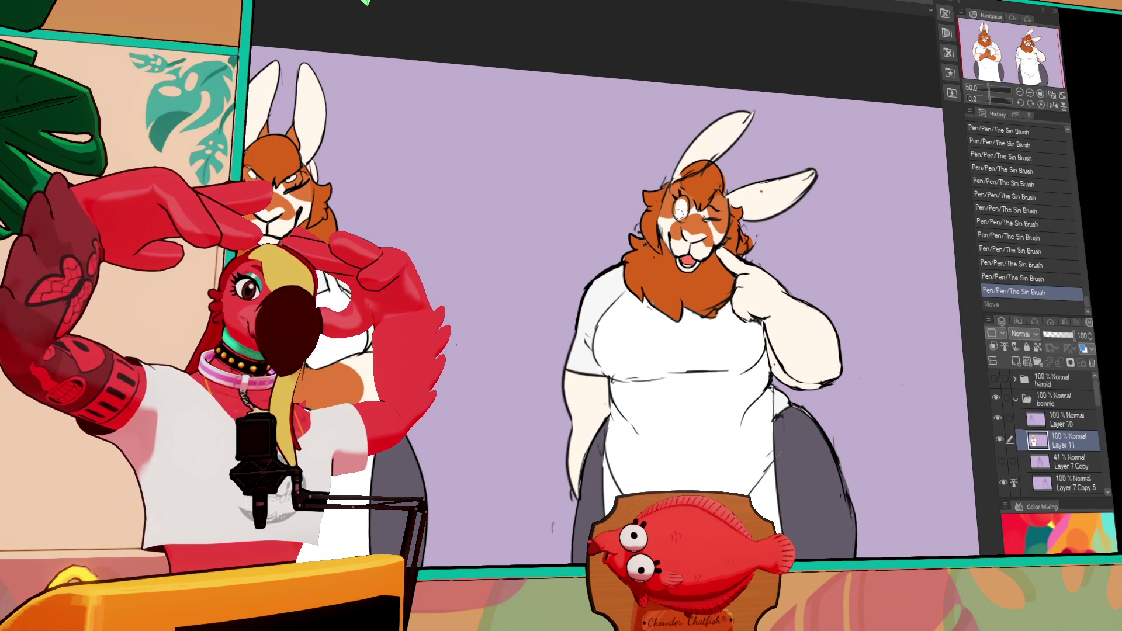
click(1094, 403)
scroll(1081, 420, down, 3)
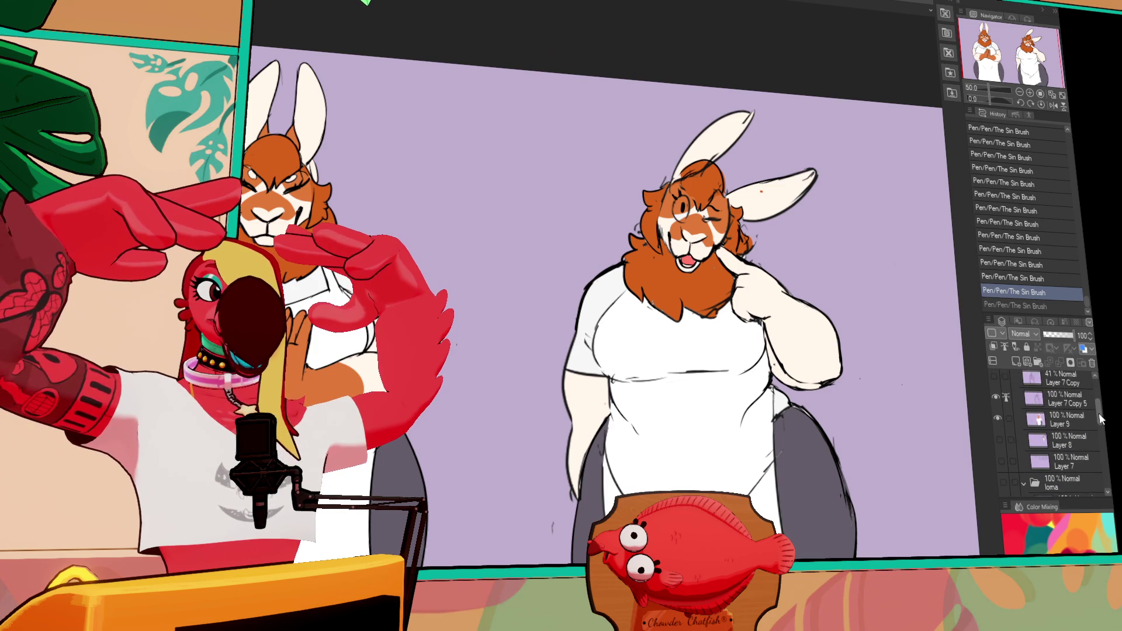
click(1064, 425)
drag(677, 200, 684, 217)
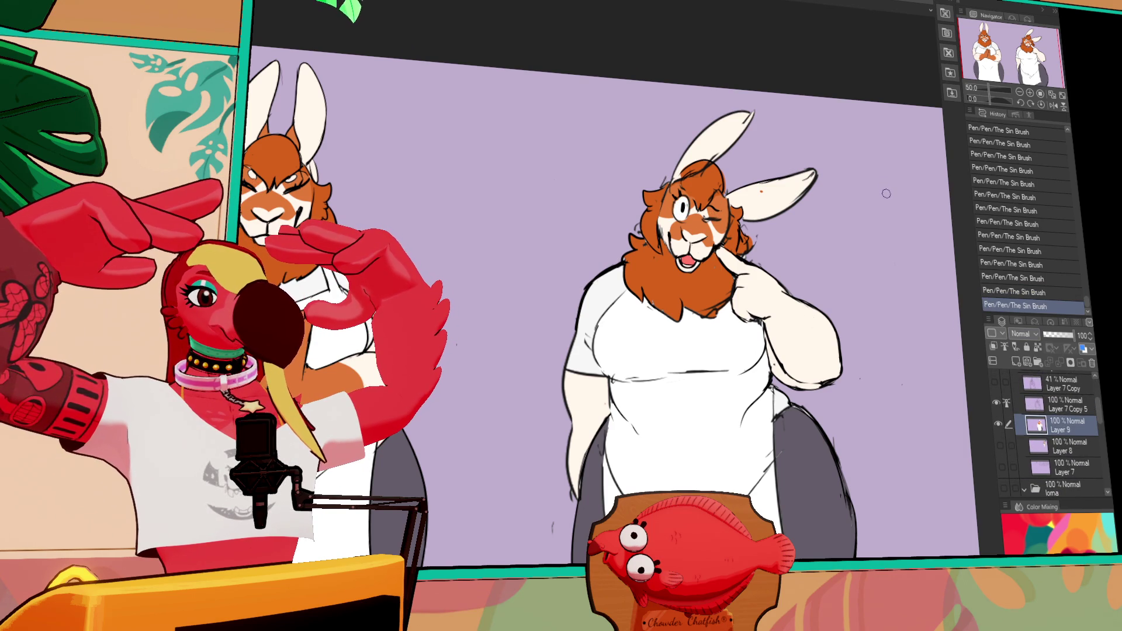
Draw collar lines on the right rabbit's shirt on Layer 7 Copy 5.
click(1060, 405)
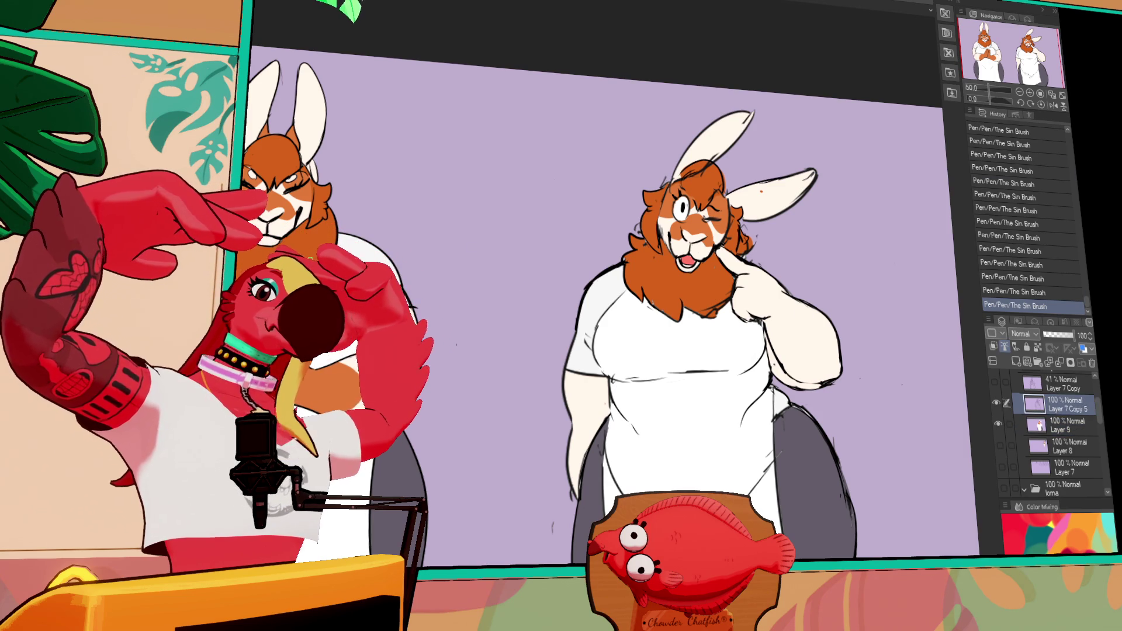
mouse_move(621, 298)
mouse_down()
mouse_move(632, 323)
mouse_move(690, 321)
mouse_move(760, 291)
mouse_up()
key(ctrl+z)
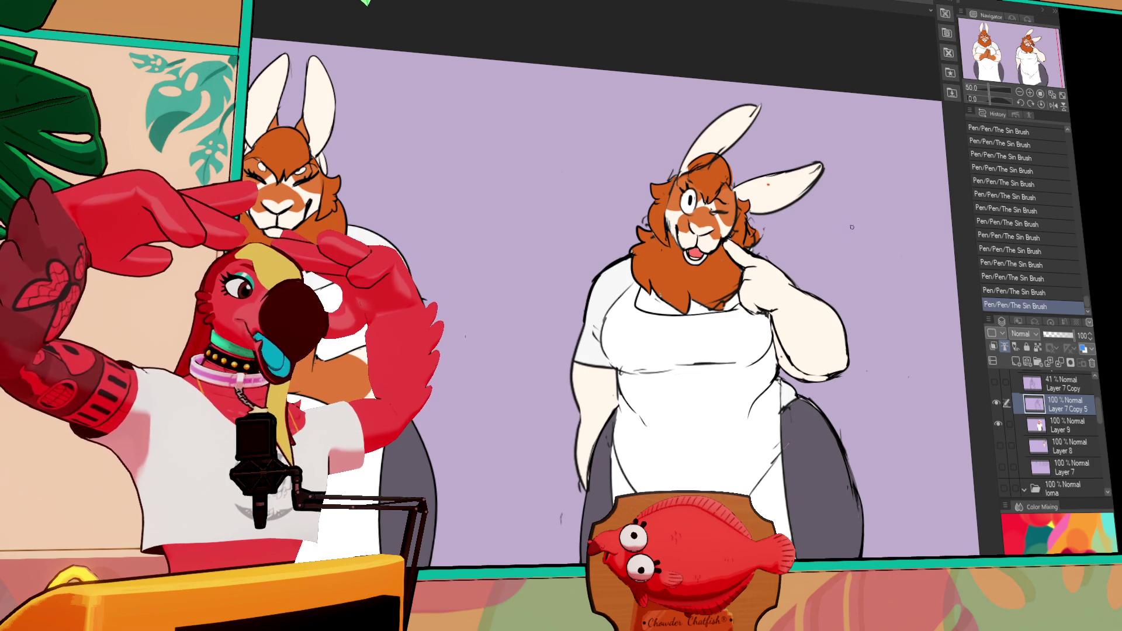
Fill several colour regions on Layer 9 and Layer 11.
click(1052, 425)
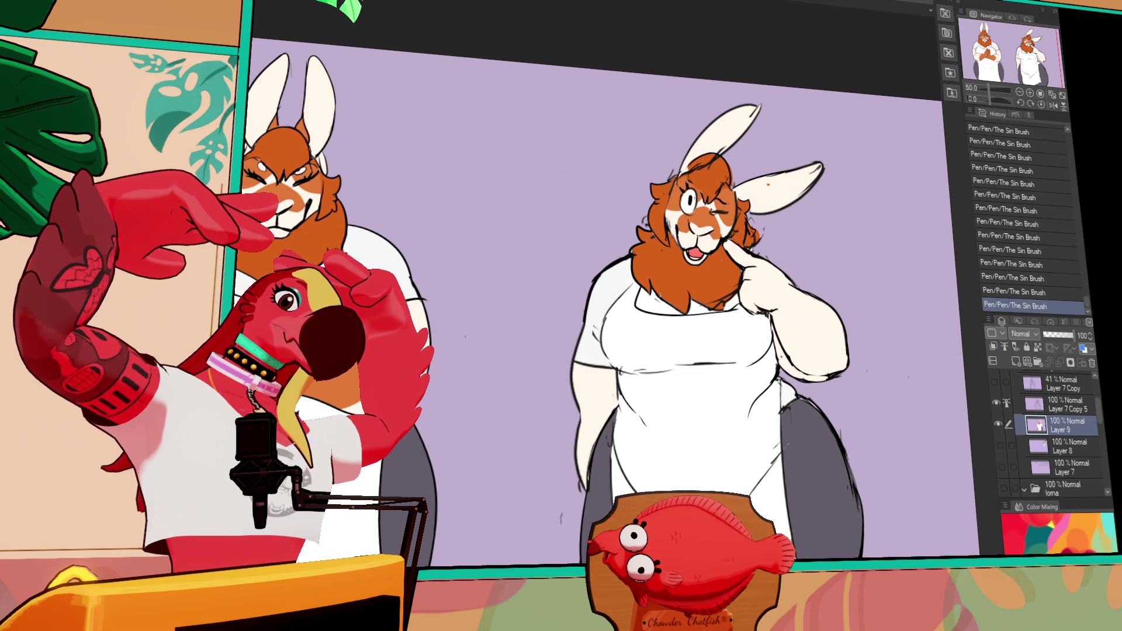
click(248, 273)
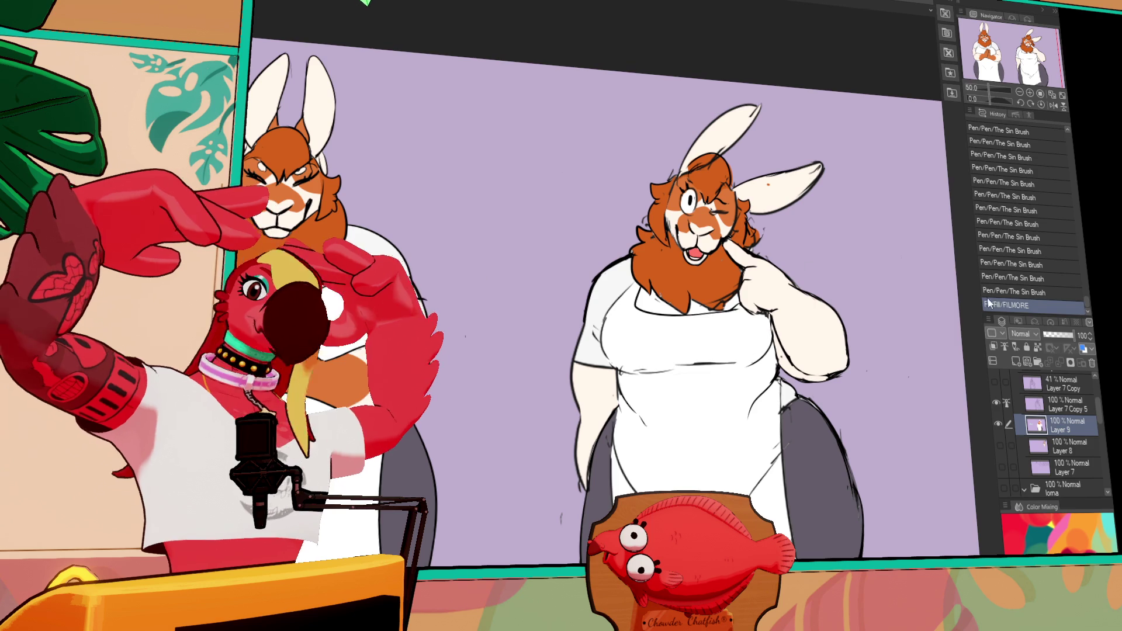
scroll(1101, 411, up, 1)
scroll(1101, 411, up, 1)
click(1064, 403)
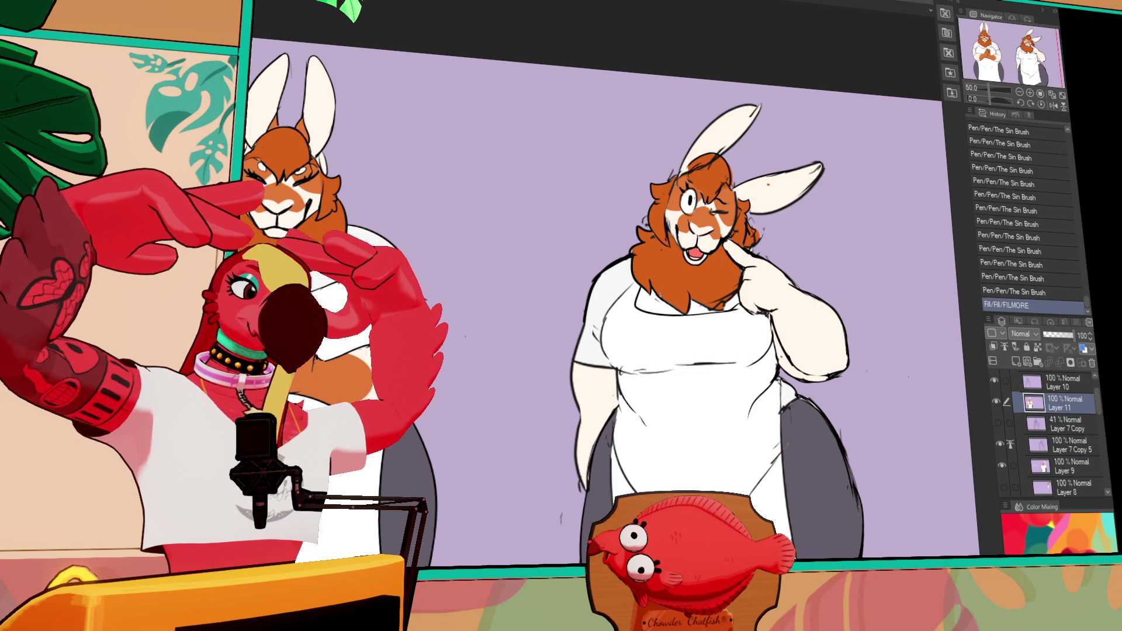
click(593, 291)
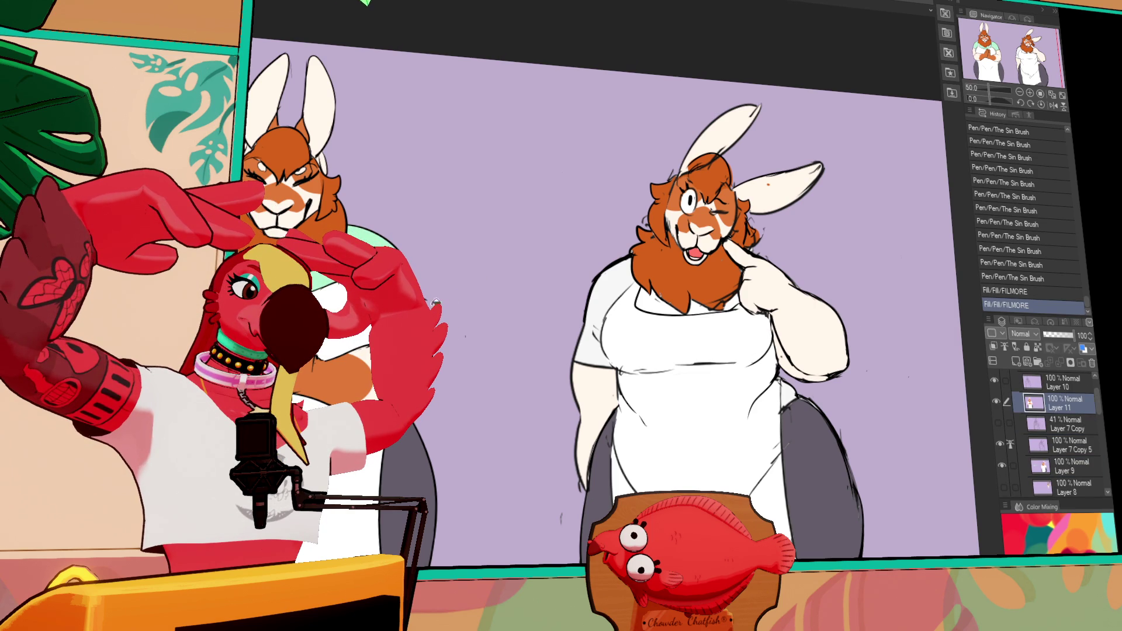
key(ctrl+z)
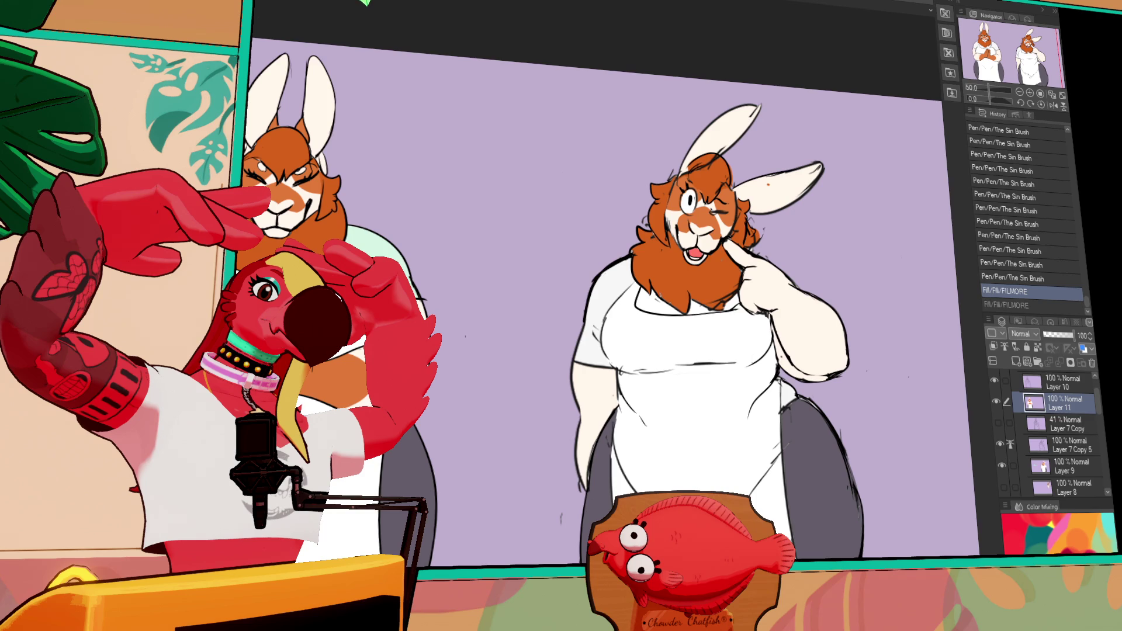
key(ctrl+y)
click(593, 291)
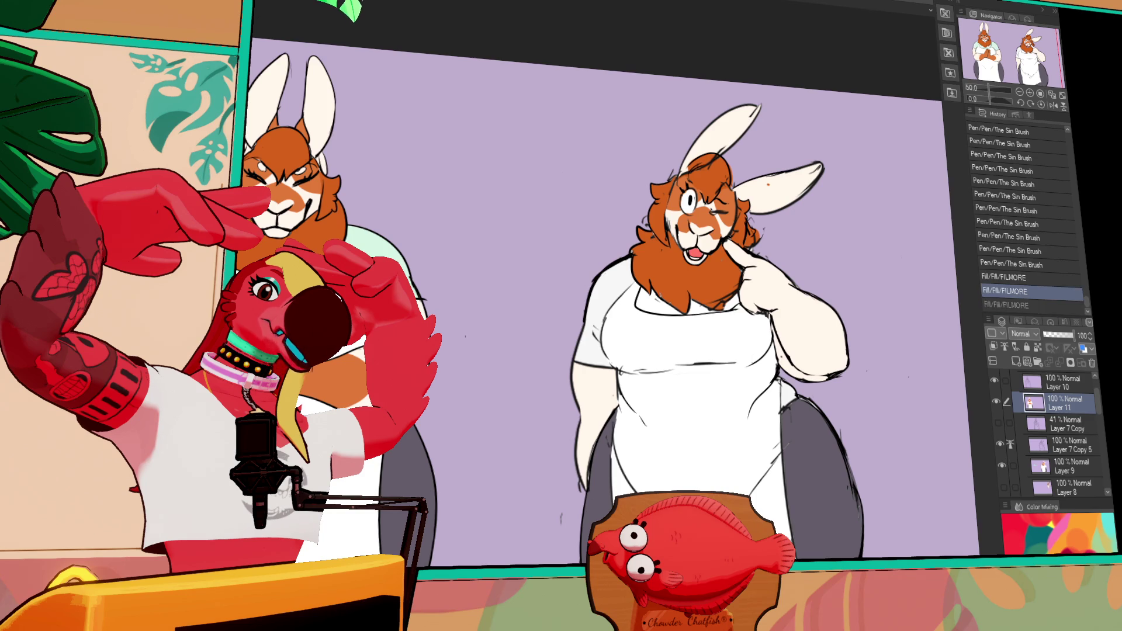
click(593, 291)
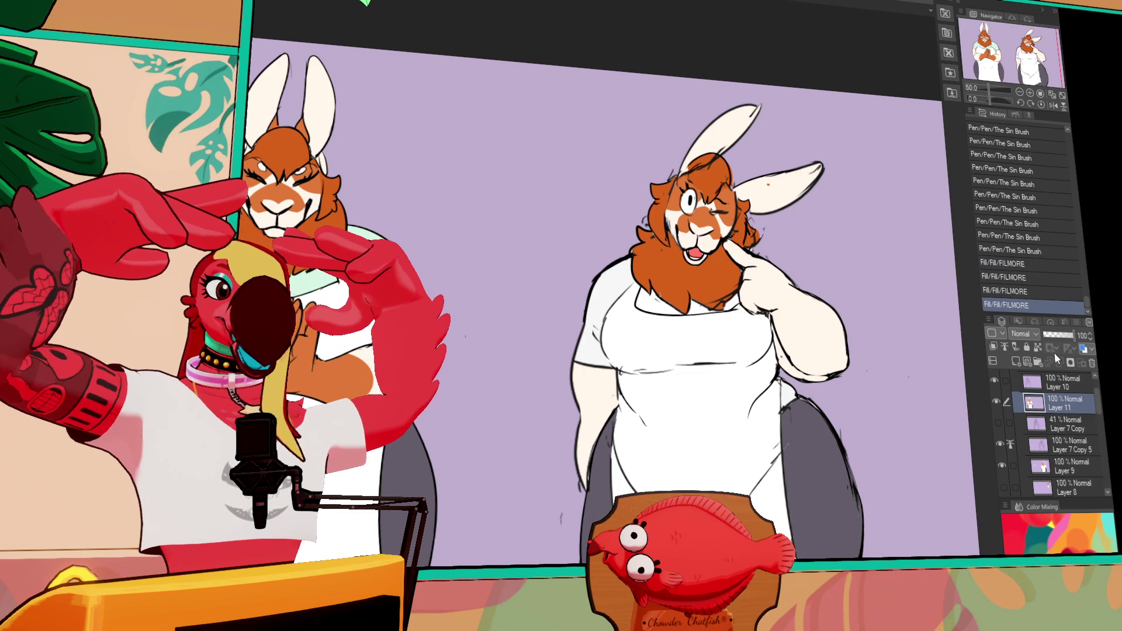
Fill the shirt sleeves and small gaps near the hand mint green on Layer 9.
click(1065, 466)
click(599, 333)
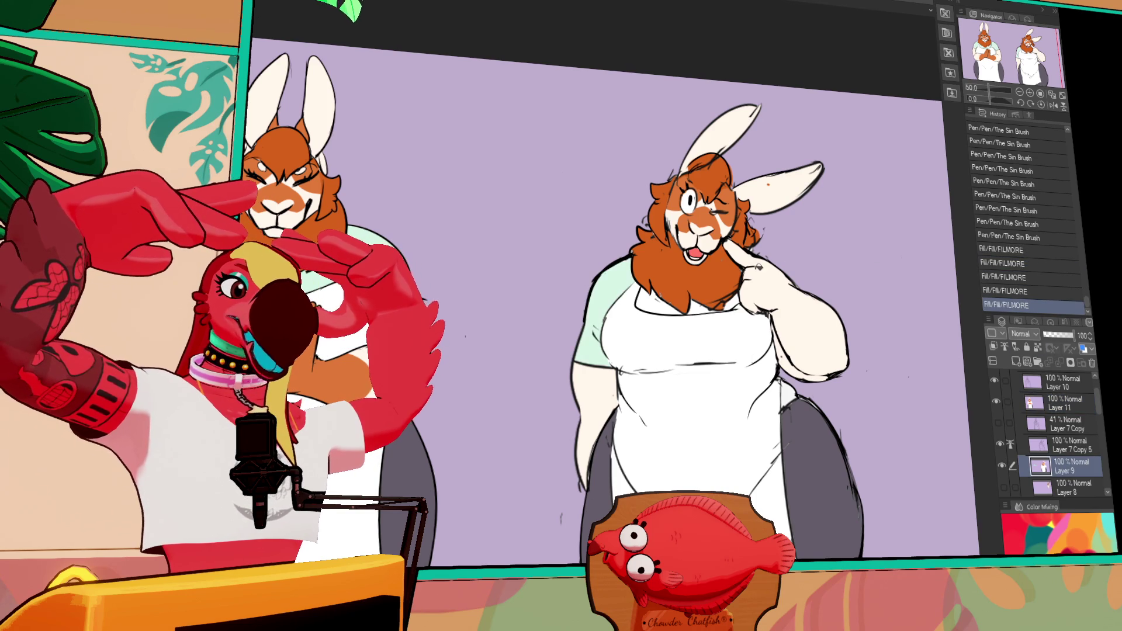
click(789, 391)
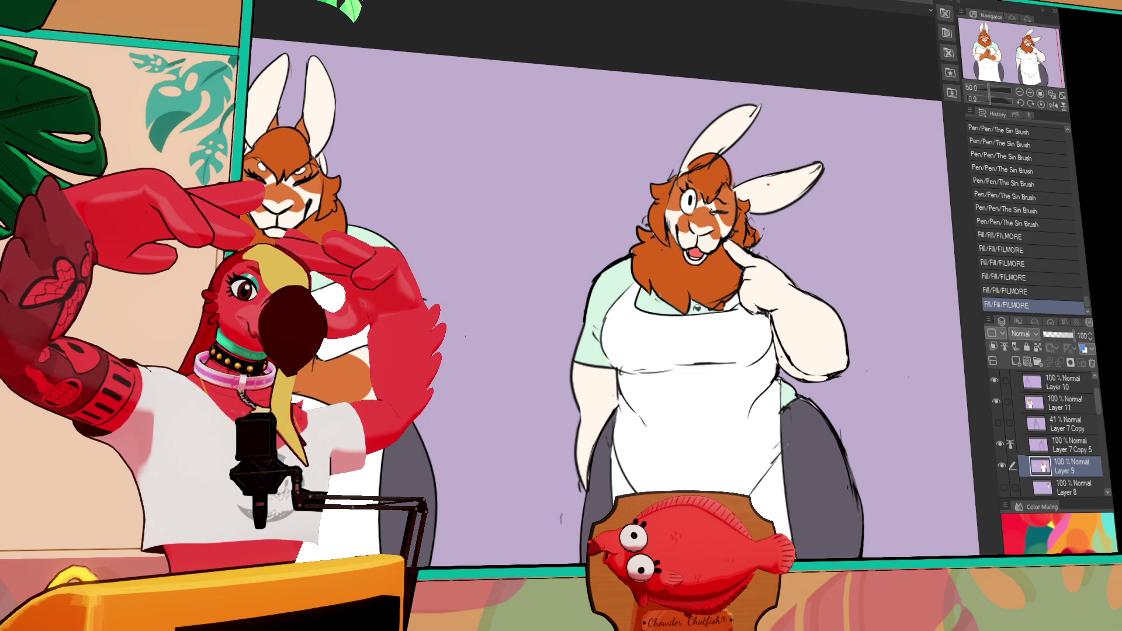
click(755, 293)
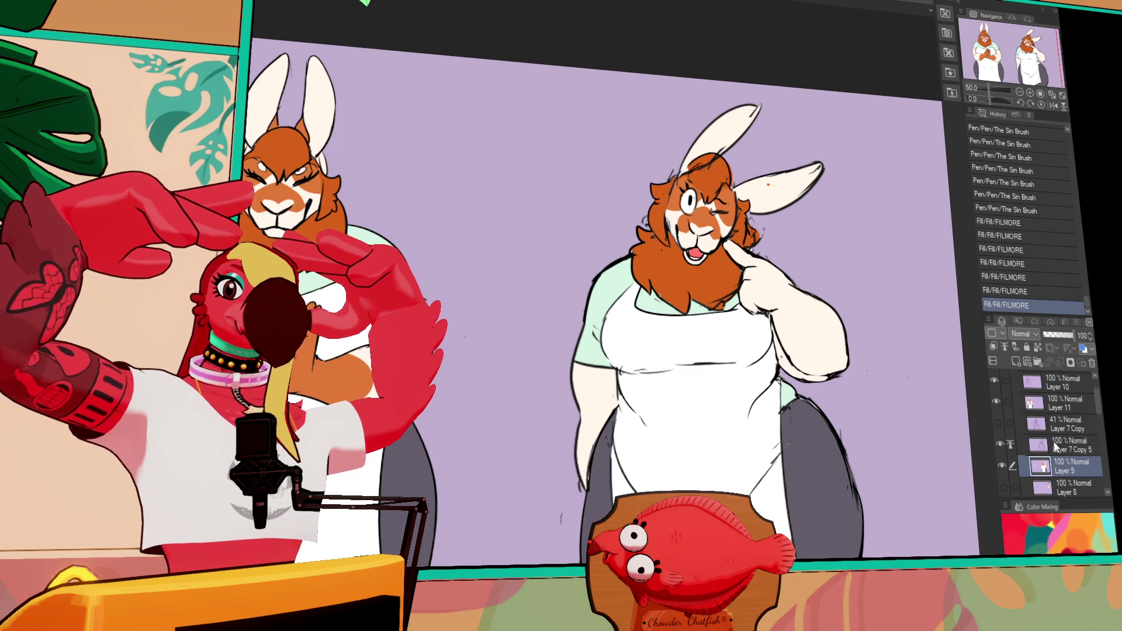
On Layer 10, add a small stroke and a dab by the left rabbit's ear.
click(1063, 381)
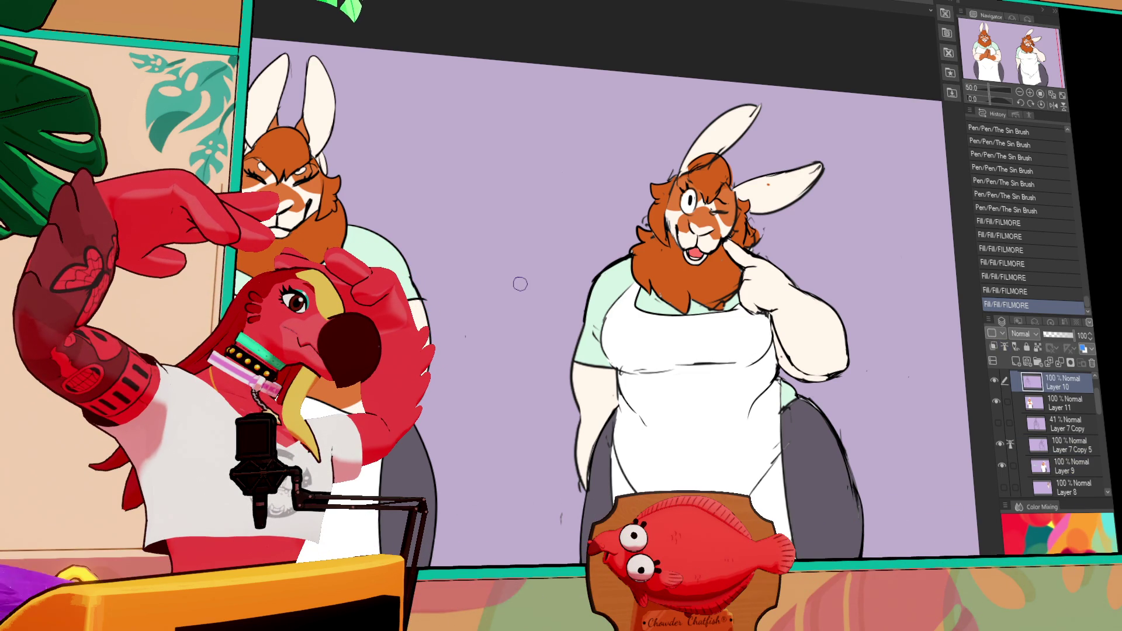
drag(328, 162, 320, 174)
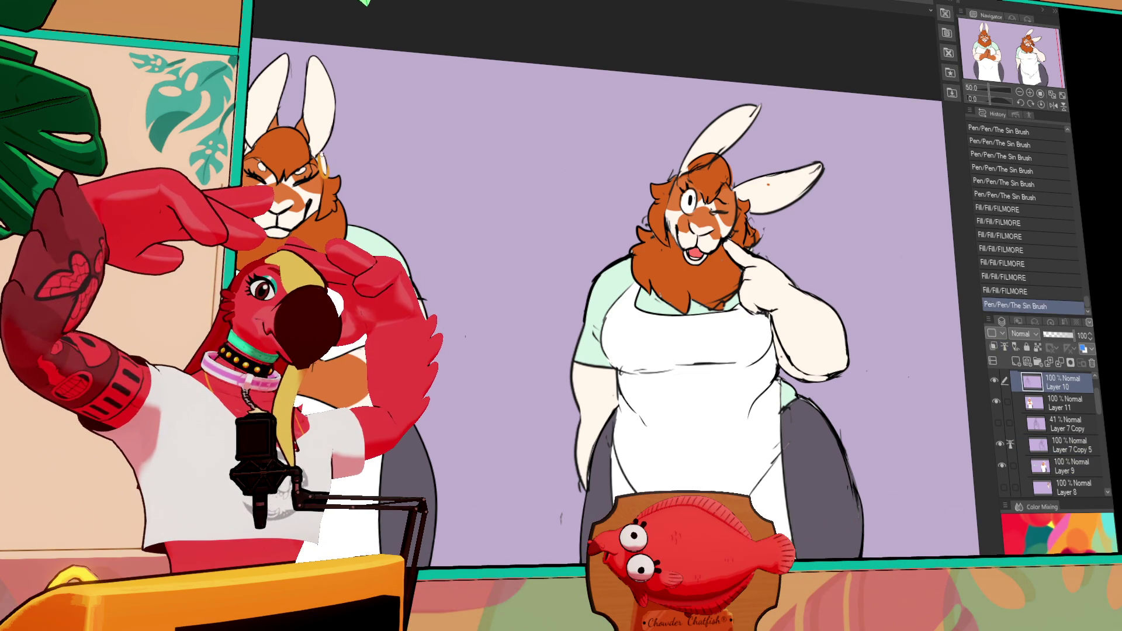
click(251, 139)
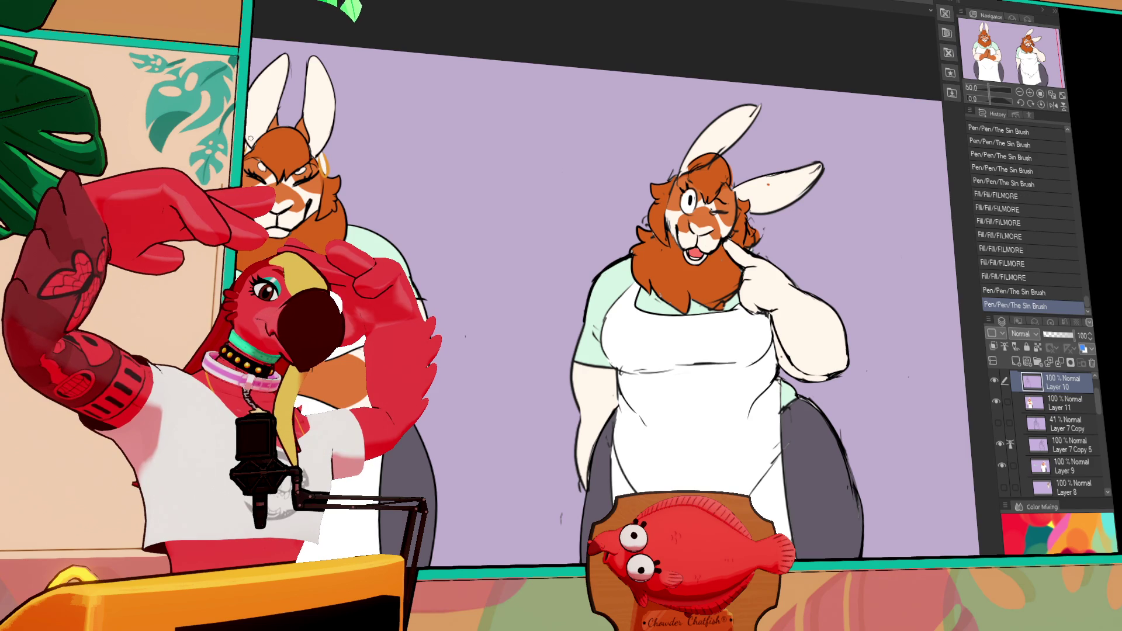
Draw an orange earring stroke by the right rabbit's ear.
drag(753, 219, 760, 229)
key(ctrl+z)
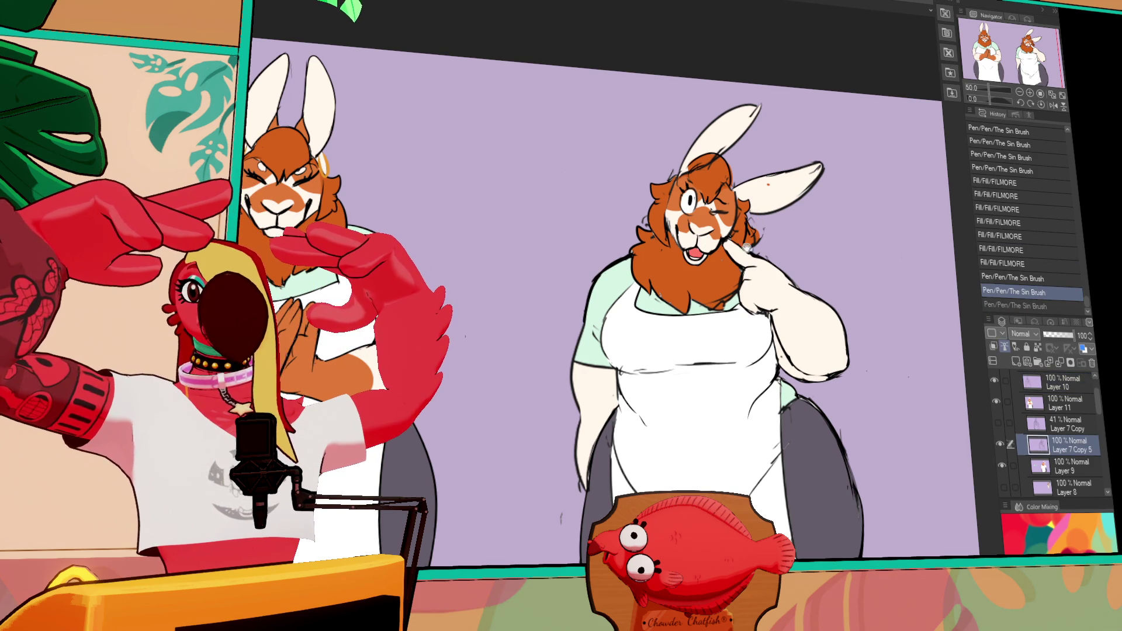
drag(801, 263, 791, 260)
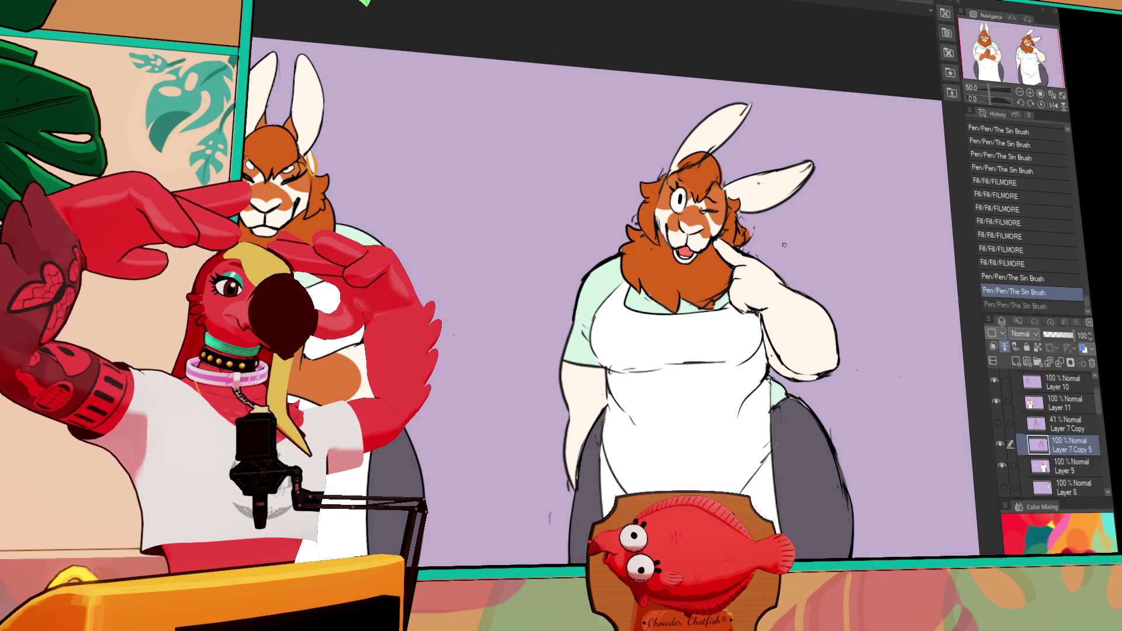
drag(751, 219, 757, 231)
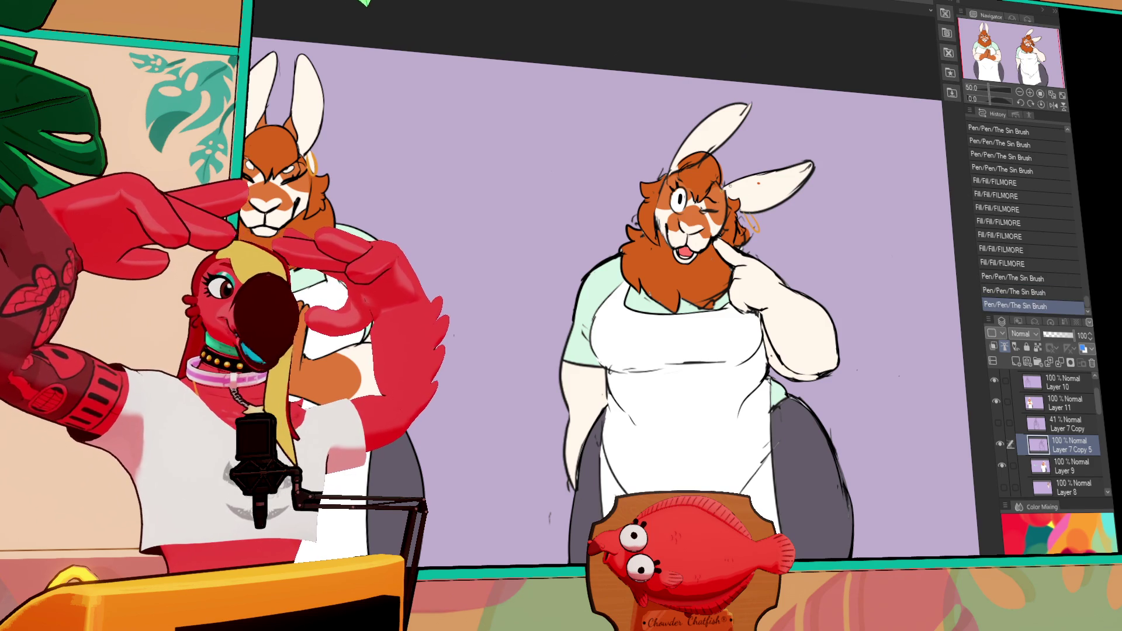
Add an orange stroke on the head and erase stray lines near the right ear tip.
drag(678, 163, 685, 176)
key(ctrl+z)
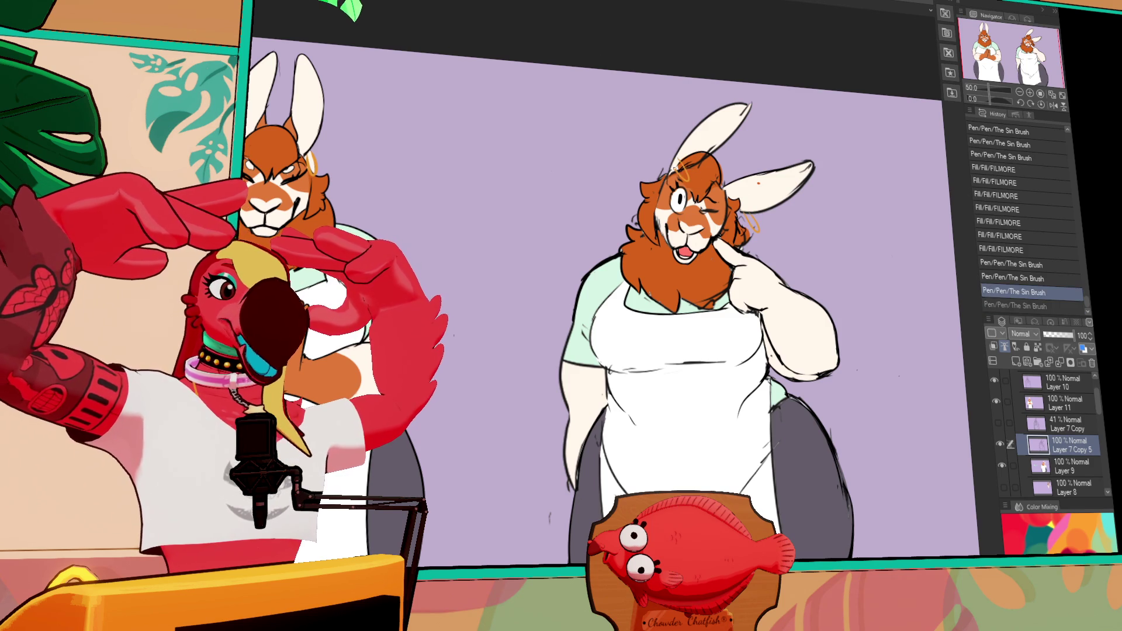
key(ctrl+y)
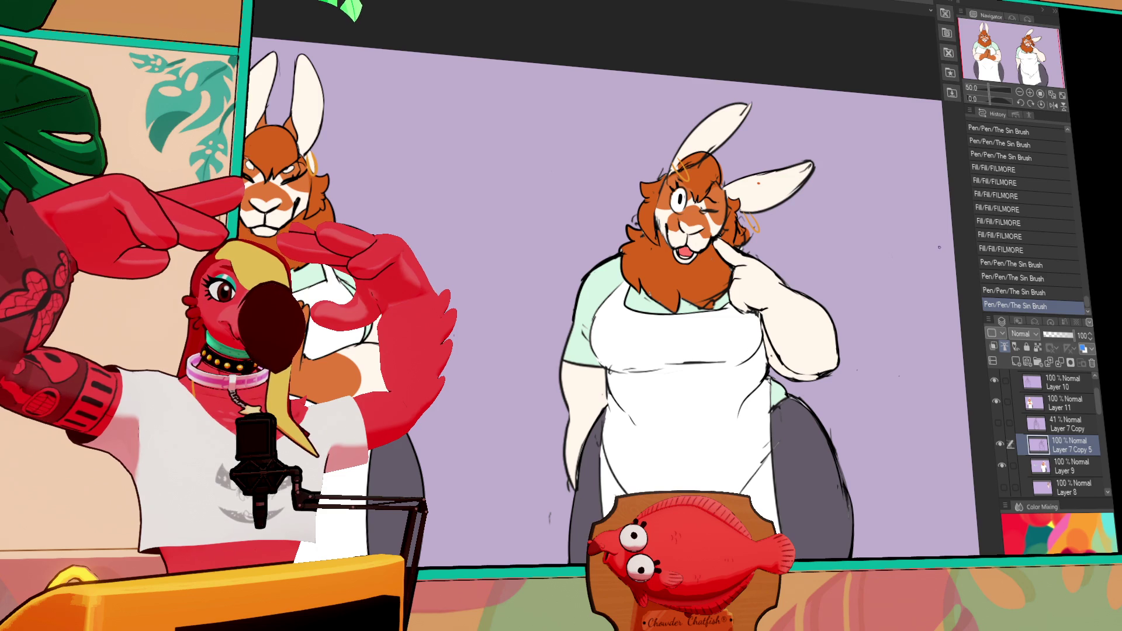
key(ctrl+z)
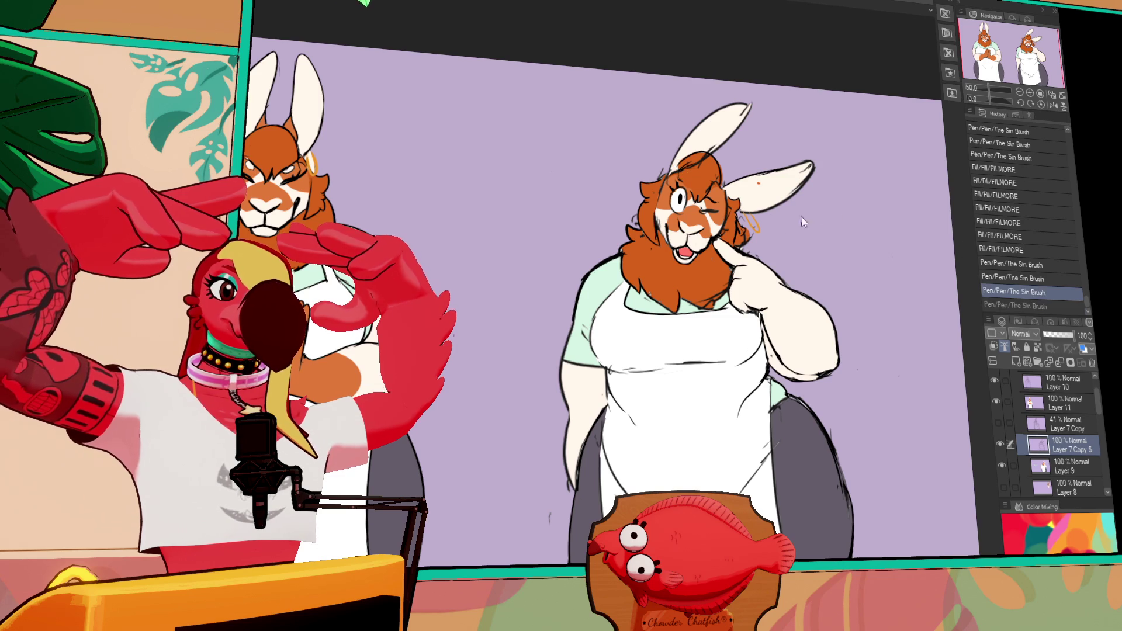
key(ctrl+y)
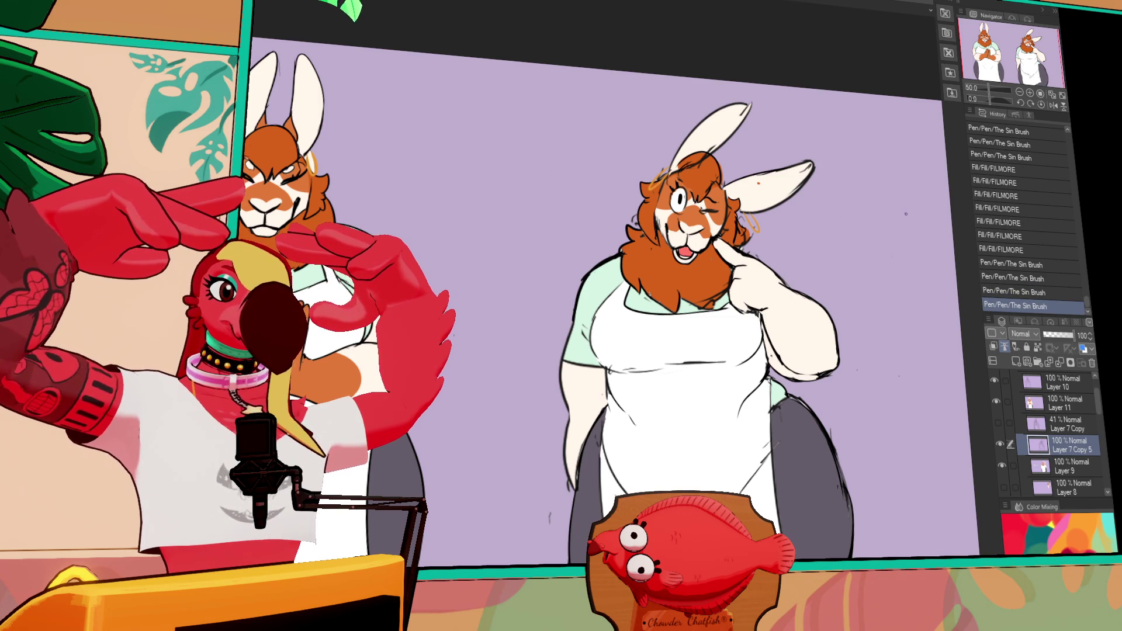
drag(809, 164, 793, 180)
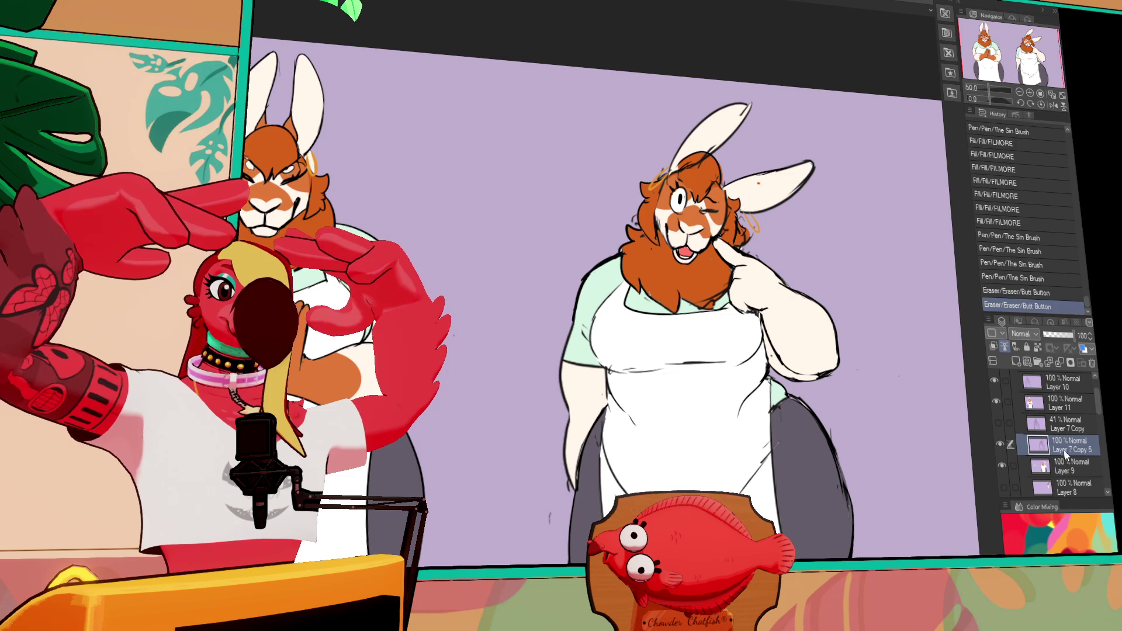
click(1067, 468)
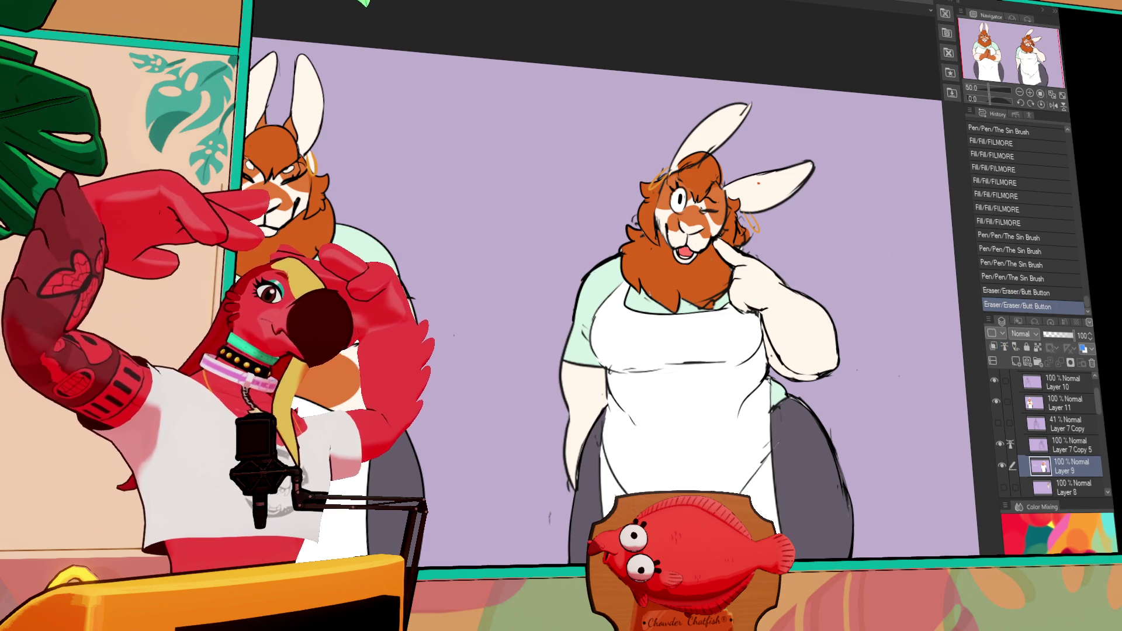
Add blank Layer 14 above Layer 9, discard the test stroke, and shift the view up.
click(1014, 361)
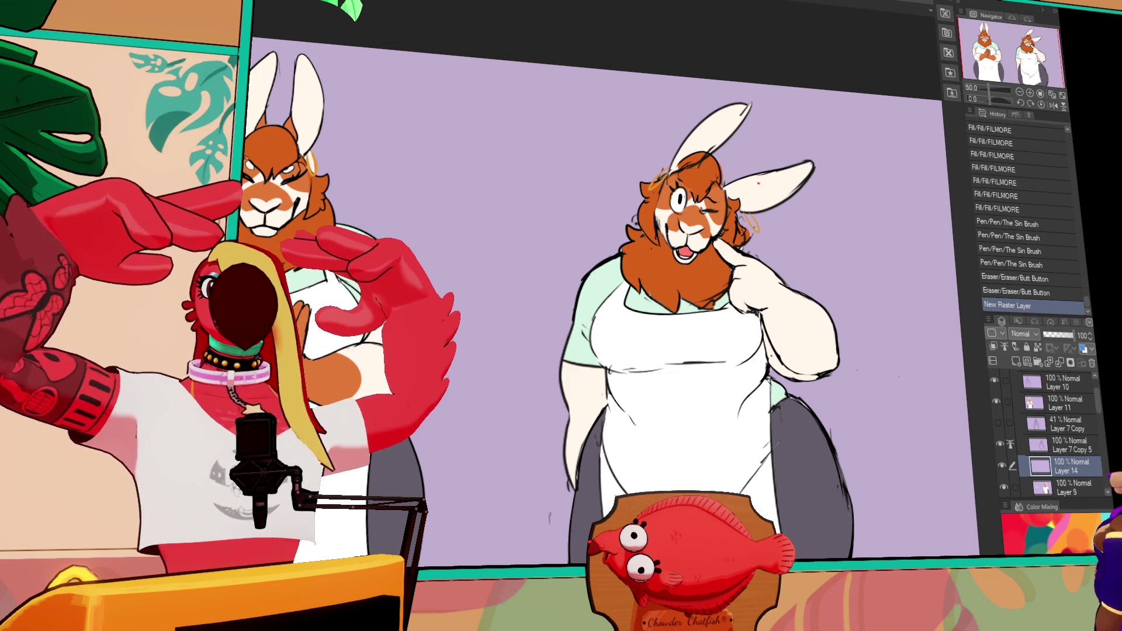
drag(637, 365, 676, 348)
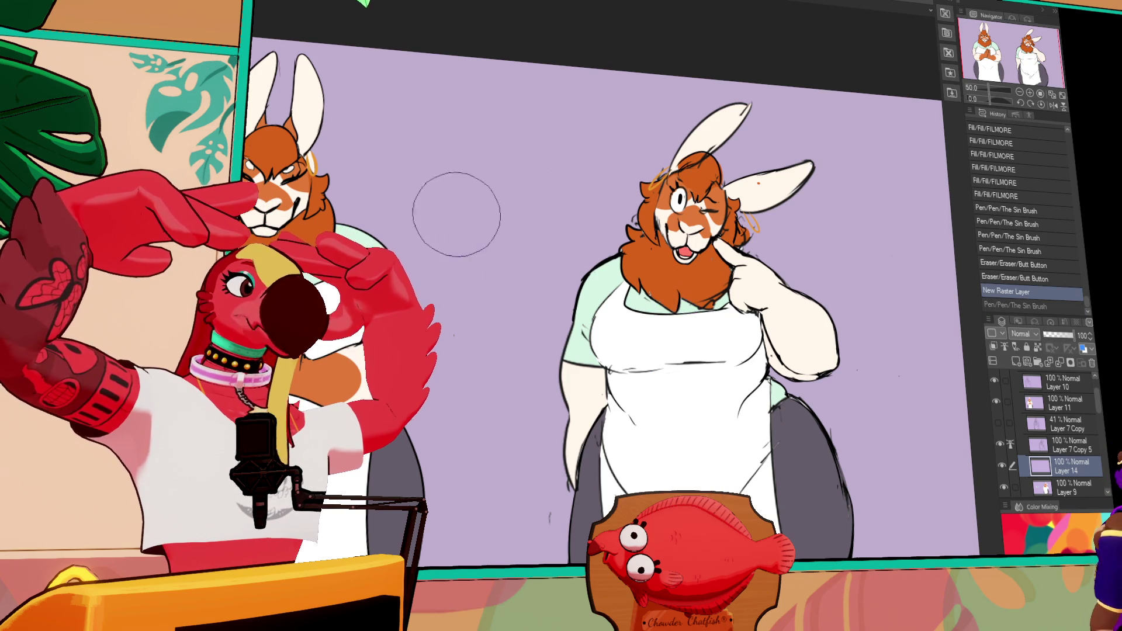
key(ctrl+Tab)
drag(818, 323, 839, 332)
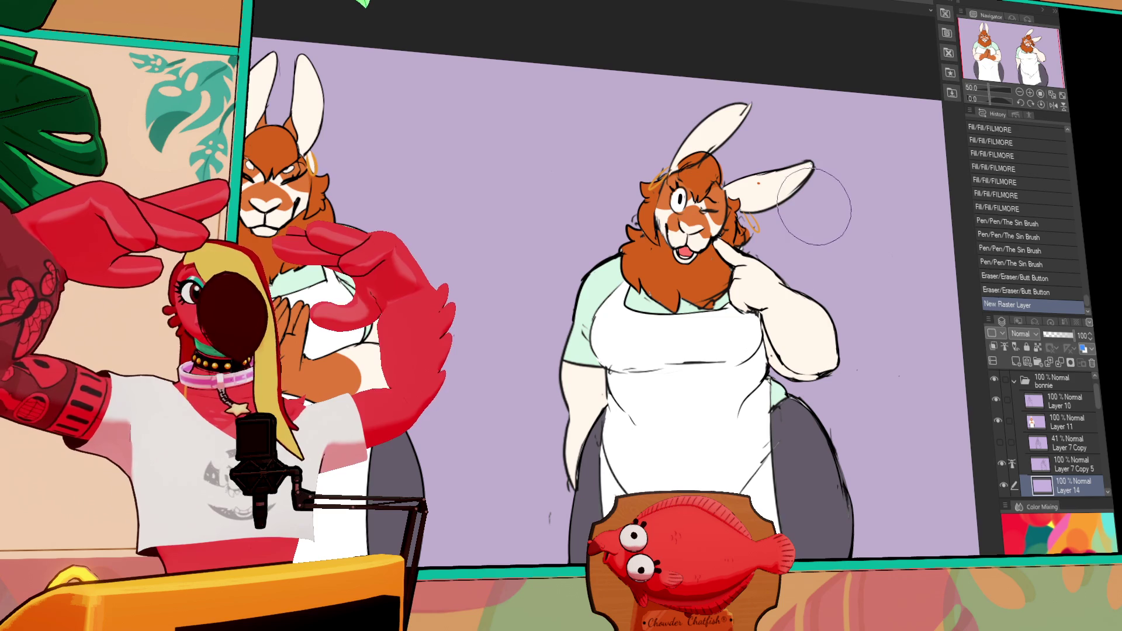
drag(821, 211, 822, 194)
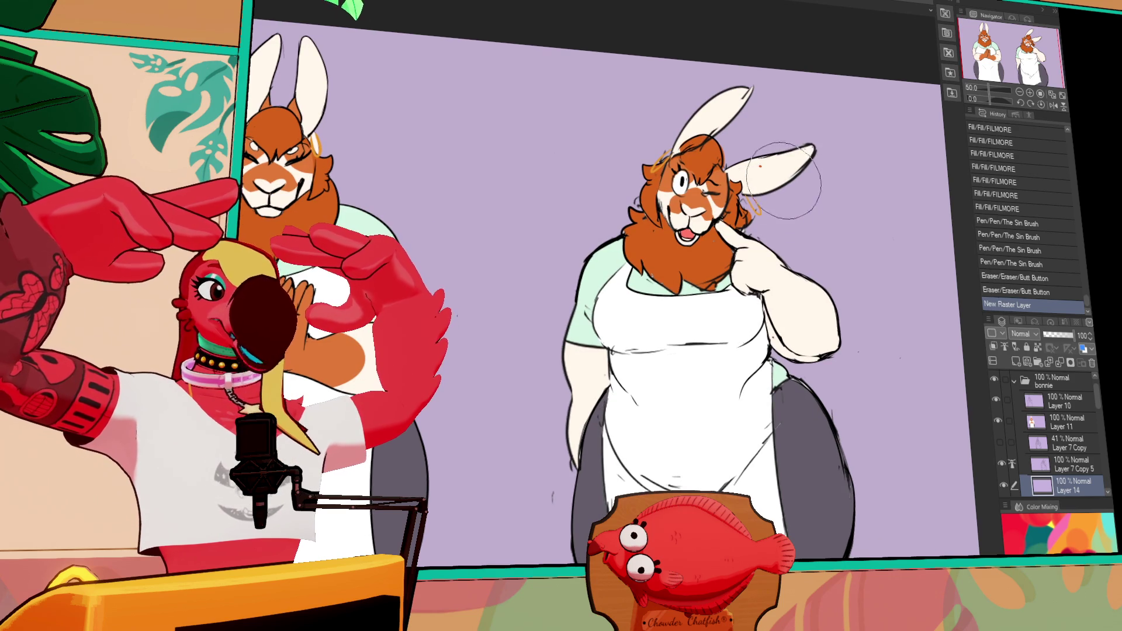
Paint green and tan badge shapes on the right apron with a half-width brush.
drag(707, 321, 684, 328)
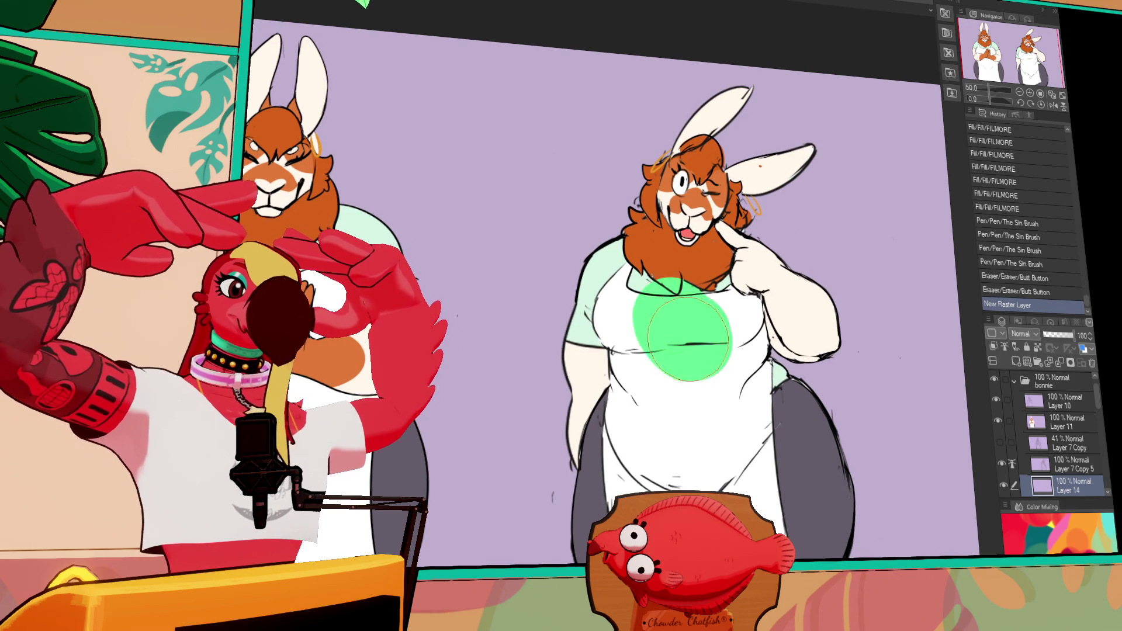
key(ctrl+z)
key(bracketleft)
key(bracketleft)
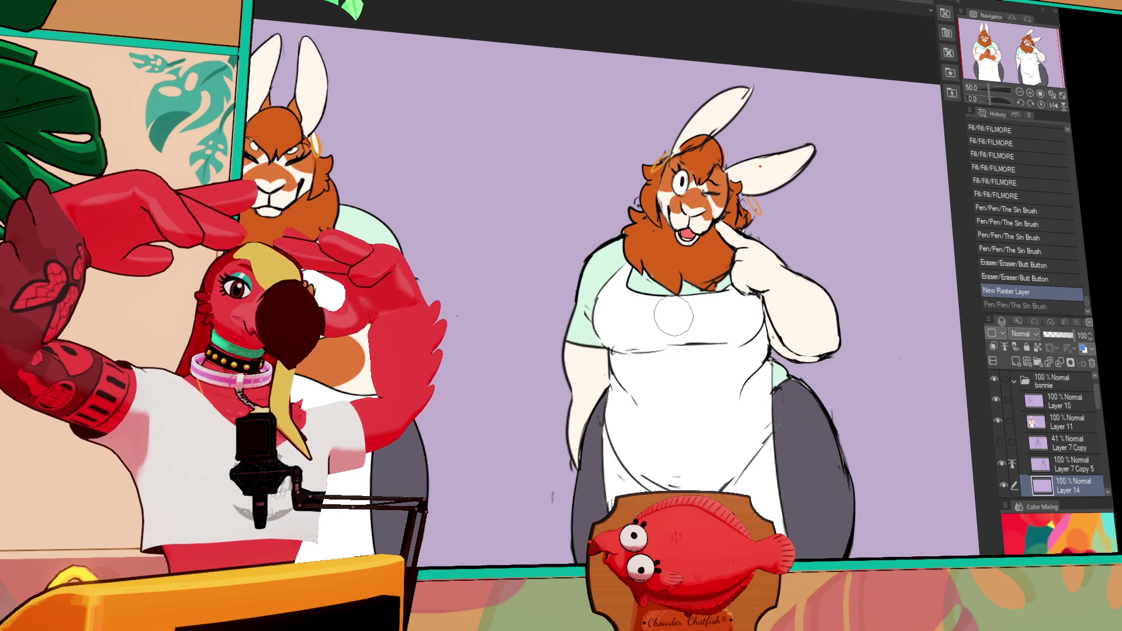
drag(666, 322, 681, 321)
key(ctrl+z)
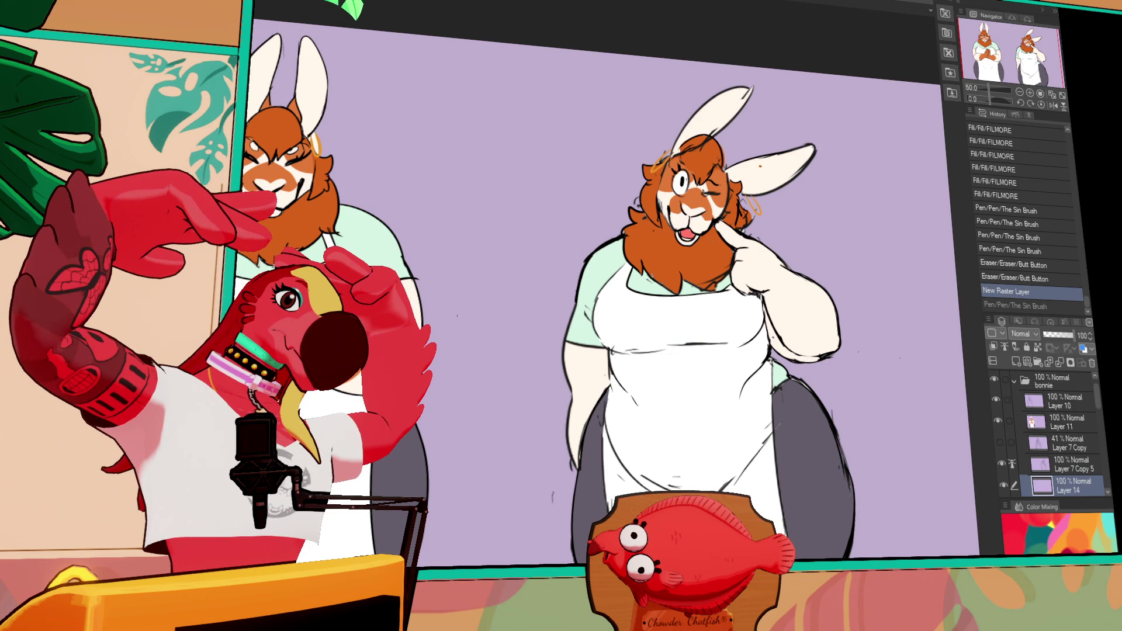
mouse_move(657, 316)
mouse_down()
mouse_move(684, 328)
mouse_move(697, 314)
mouse_move(681, 334)
mouse_move(696, 322)
mouse_move(648, 310)
mouse_up()
key(ctrl+z)
key(ctrl+z)
key(ctrl+z)
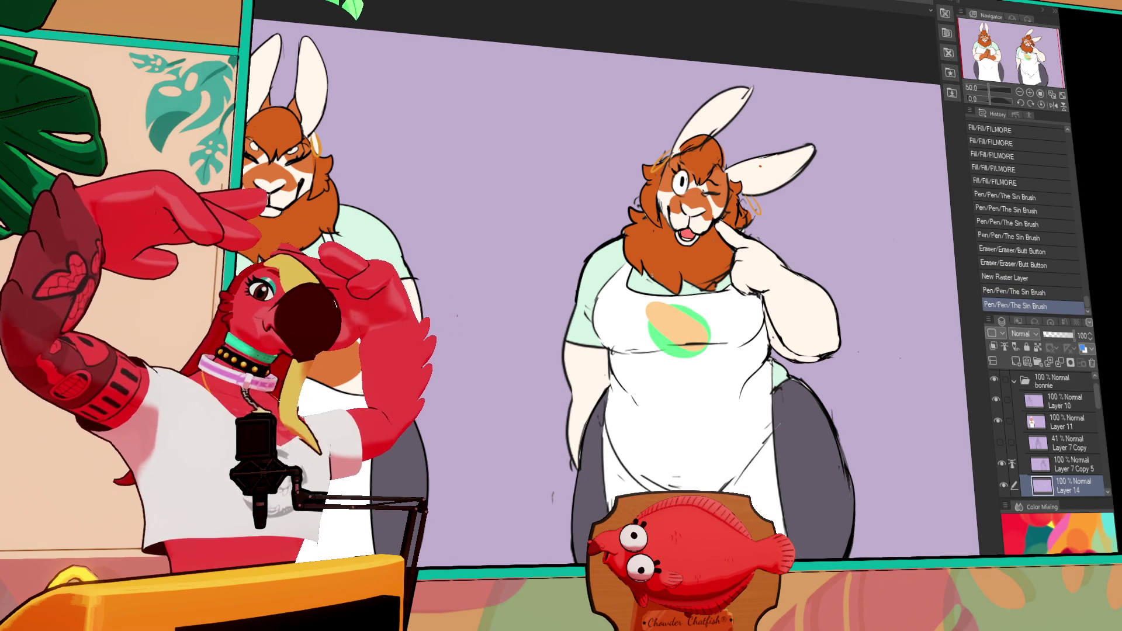
Hatch red lettering onto the badge's tan patch, then hide Layer 11.
mouse_move(663, 309)
mouse_down()
mouse_move(672, 327)
mouse_move(678, 309)
mouse_up()
drag(657, 327, 687, 312)
mouse_move(651, 319)
mouse_down()
mouse_move(692, 320)
mouse_move(681, 333)
mouse_up()
mouse_move(684, 321)
mouse_down()
mouse_move(688, 337)
mouse_move(692, 328)
mouse_up()
drag(681, 334, 696, 336)
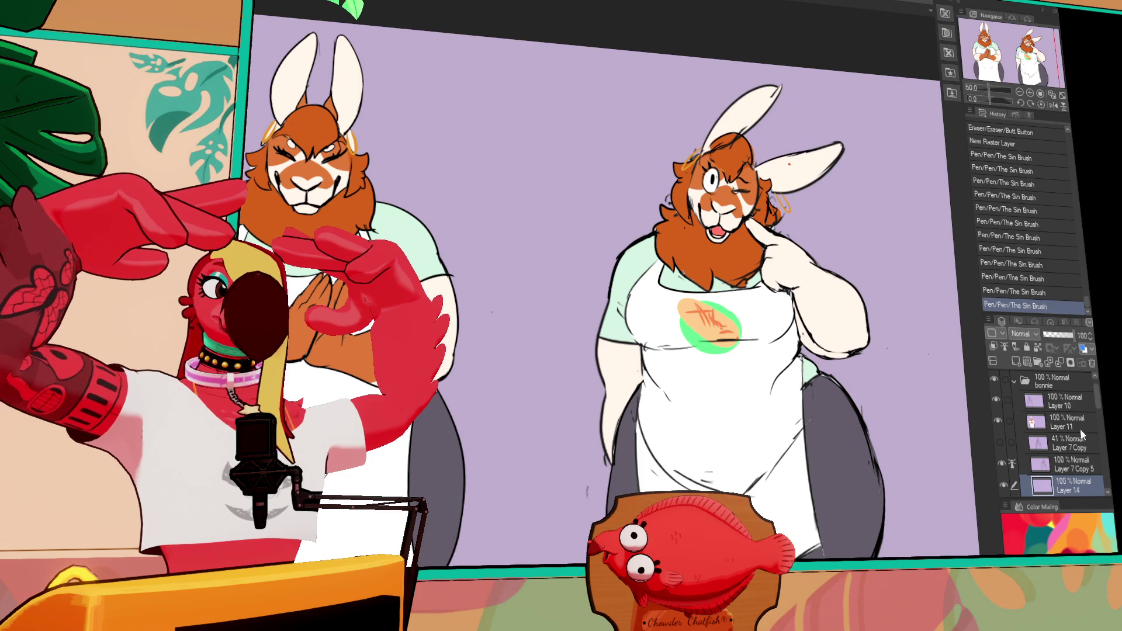
click(1064, 413)
click(996, 413)
Show Layer 11 and airbrush a soft pink stain on the left apron.
click(996, 412)
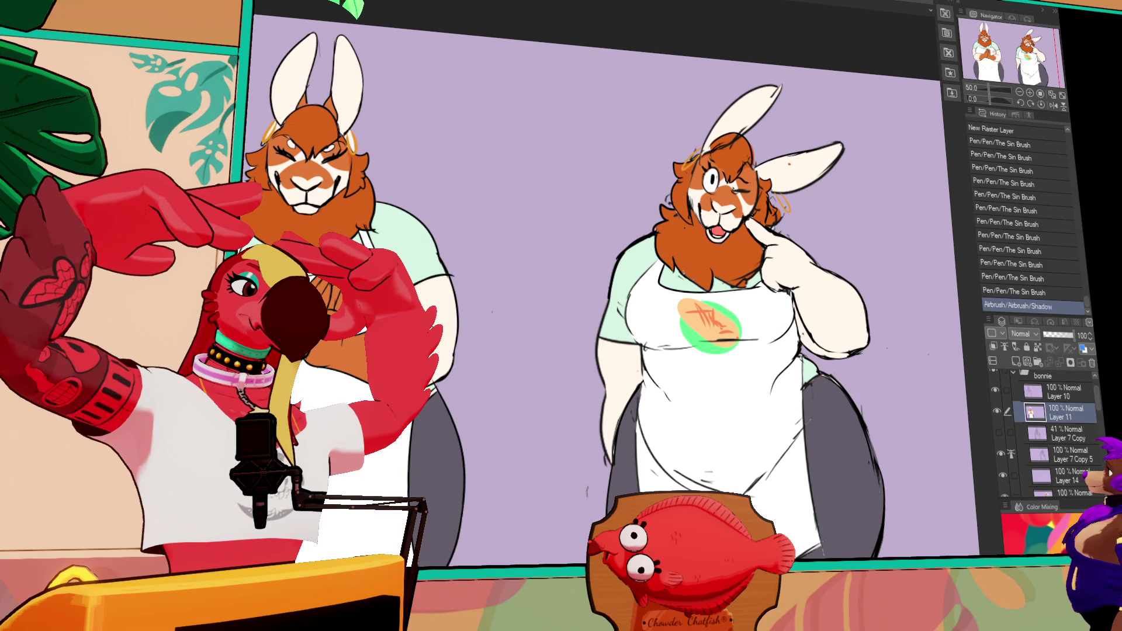
key(ctrl+z)
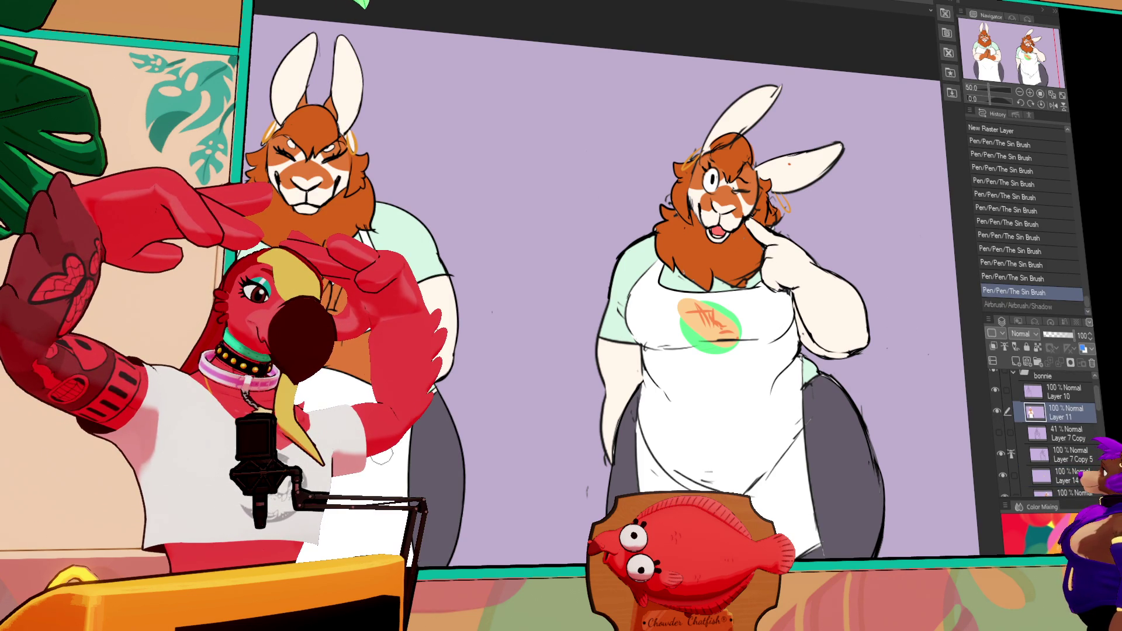
drag(409, 275, 433, 316)
drag(412, 281, 435, 322)
mouse_move(415, 286)
mouse_down()
mouse_move(438, 327)
mouse_move(438, 310)
mouse_up()
Add red splatter marks to the left apron, keeping two of the last strokes.
drag(369, 476, 386, 482)
drag(380, 467, 385, 483)
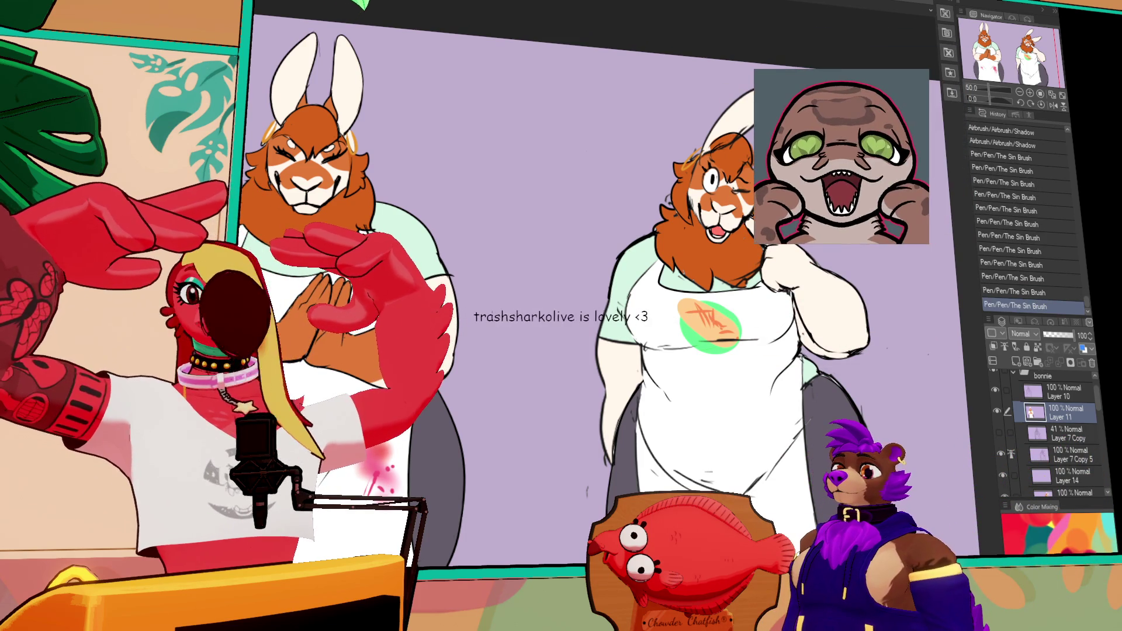
scroll(908, 232, up, 2)
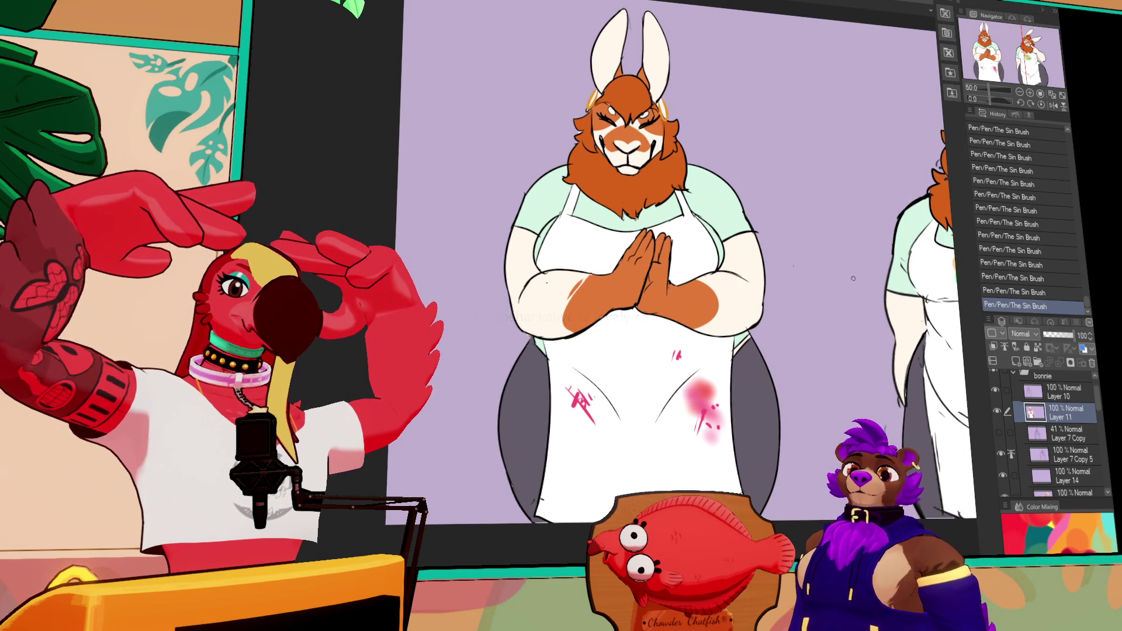
drag(860, 283, 743, 295)
key(ctrl+z)
key(ctrl+z)
key(ctrl+z)
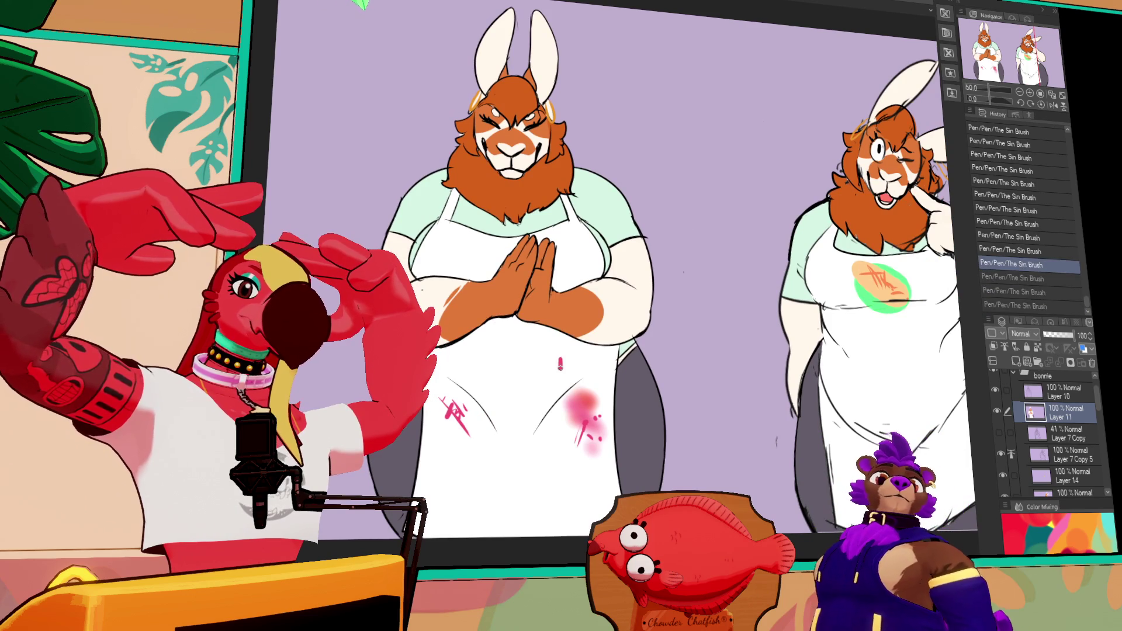
key(ctrl+y)
key(ctrl+y)
key(ctrl+y)
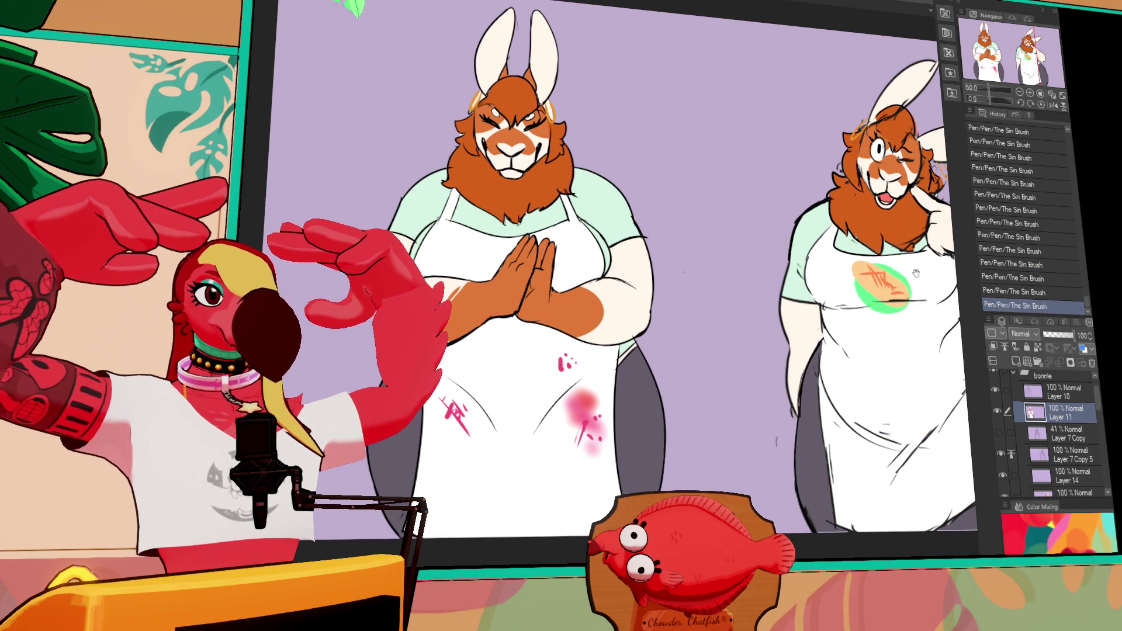
drag(916, 273, 822, 318)
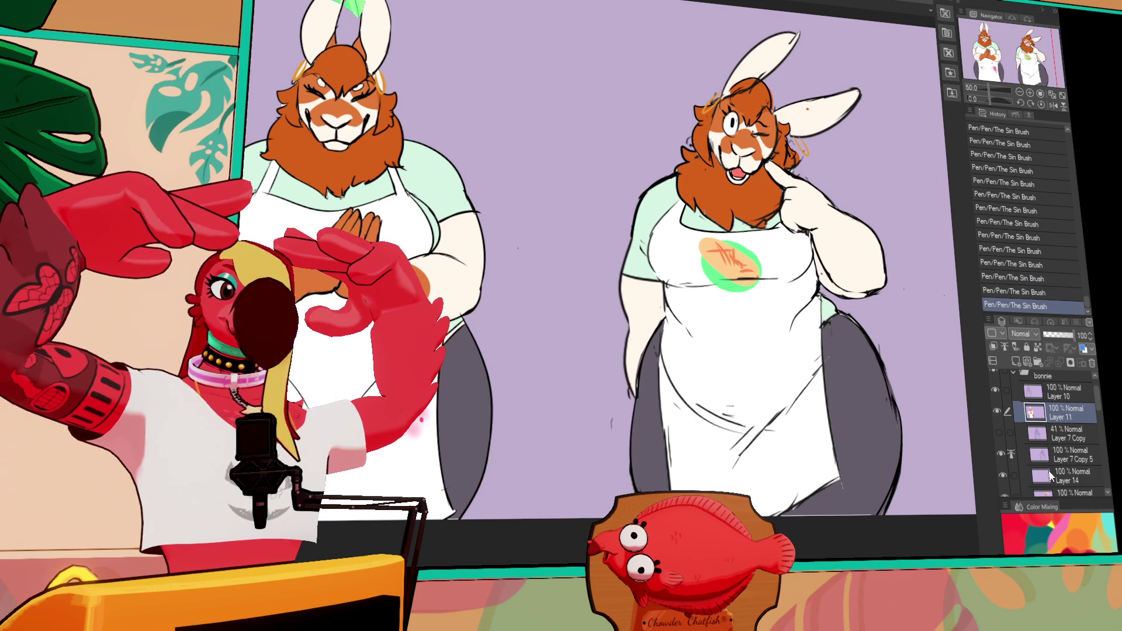
Duplicate the Layer 14 logo badge, place the copy beneath Layer 10, and position it on the left apron.
click(1056, 478)
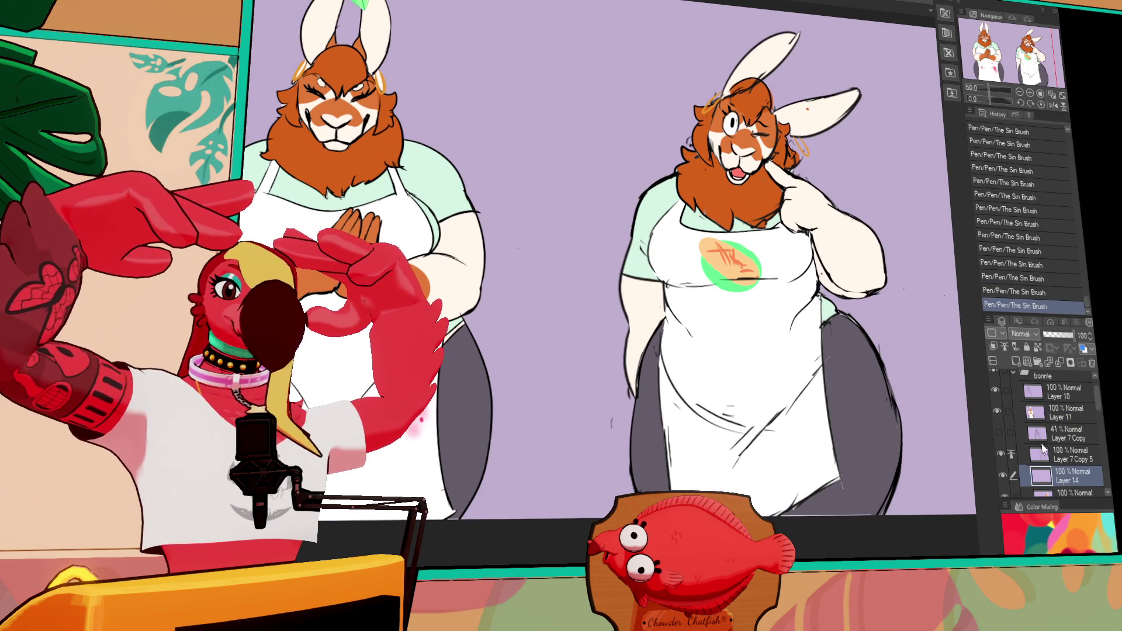
mouse_move(742, 285)
mouse_down()
mouse_move(625, 277)
mouse_move(742, 285)
mouse_up()
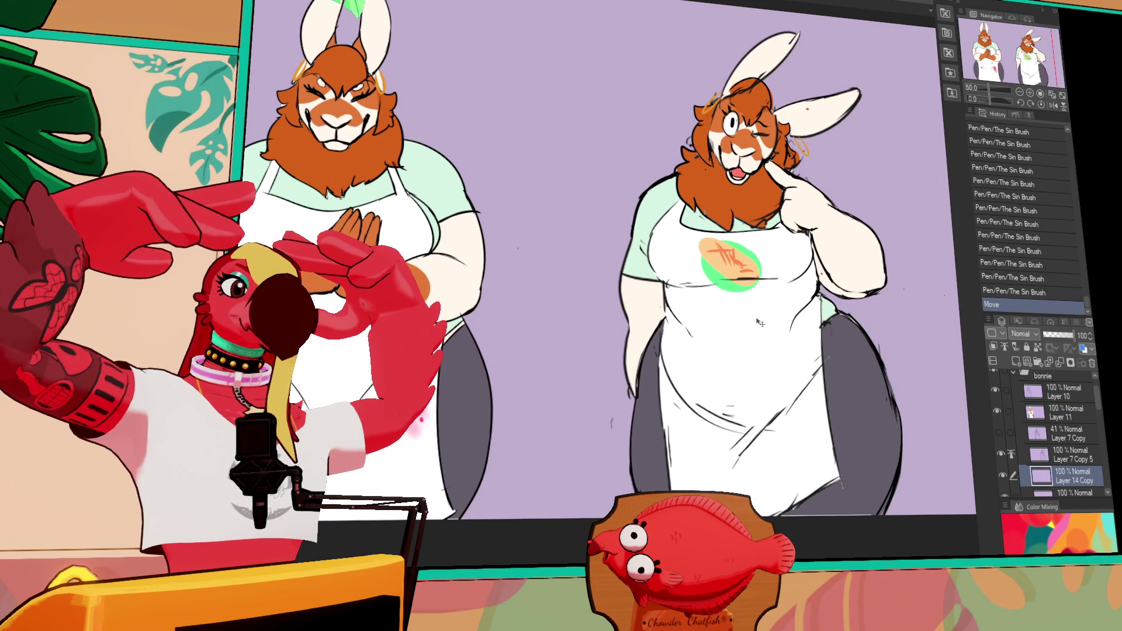
drag(1061, 473, 1061, 419)
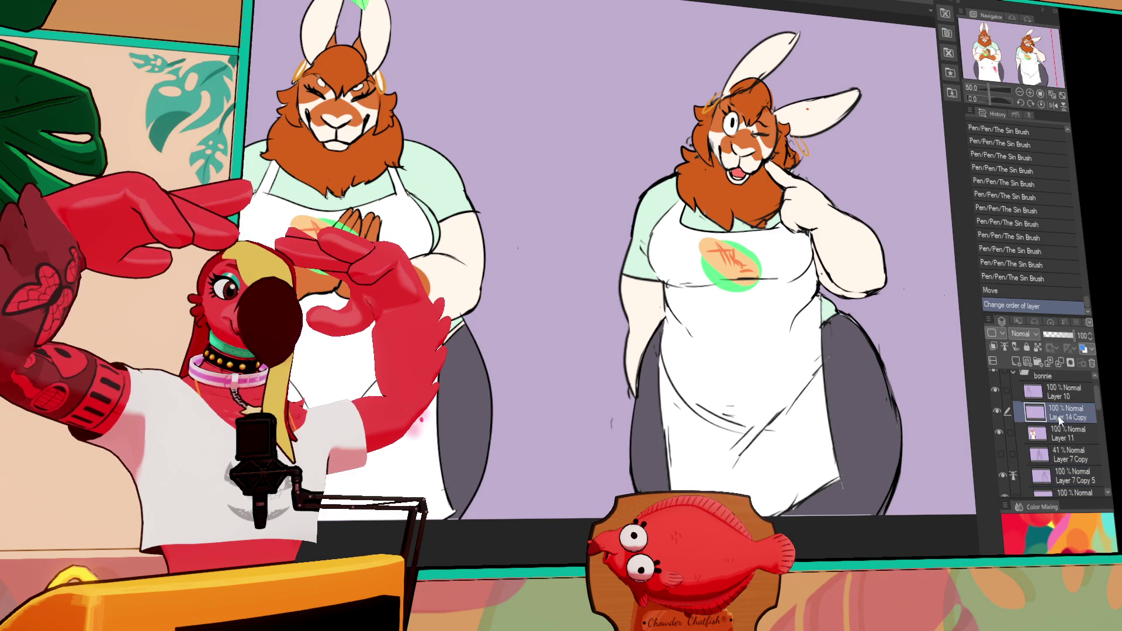
drag(867, 458, 867, 443)
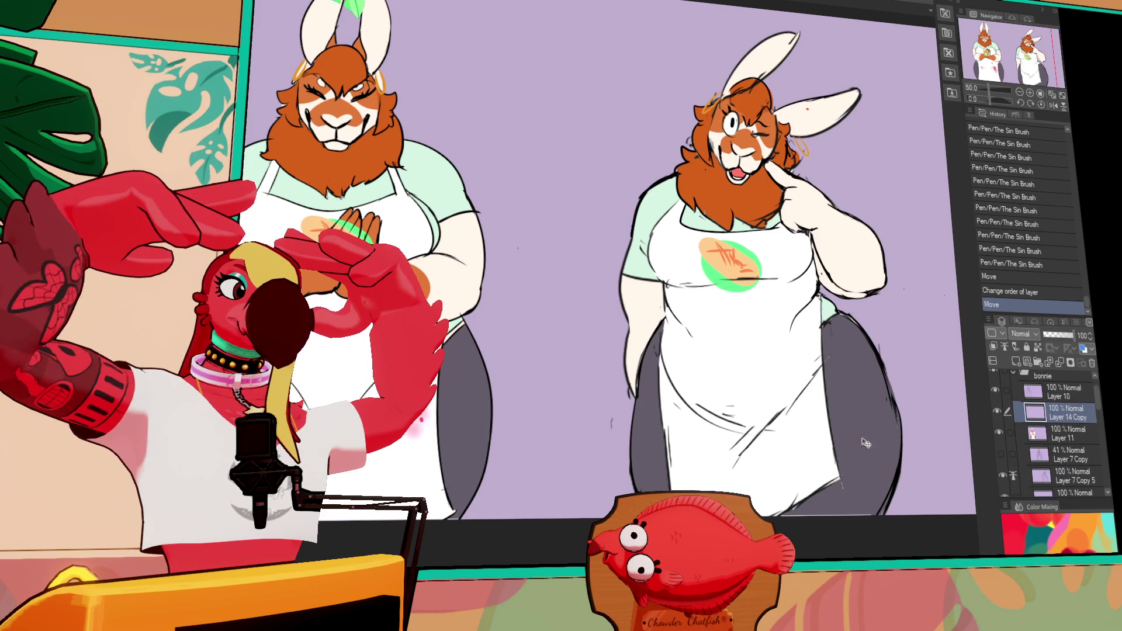
Erase the badge copy's overlaps and merge it down into Layer 9.
click(905, 289)
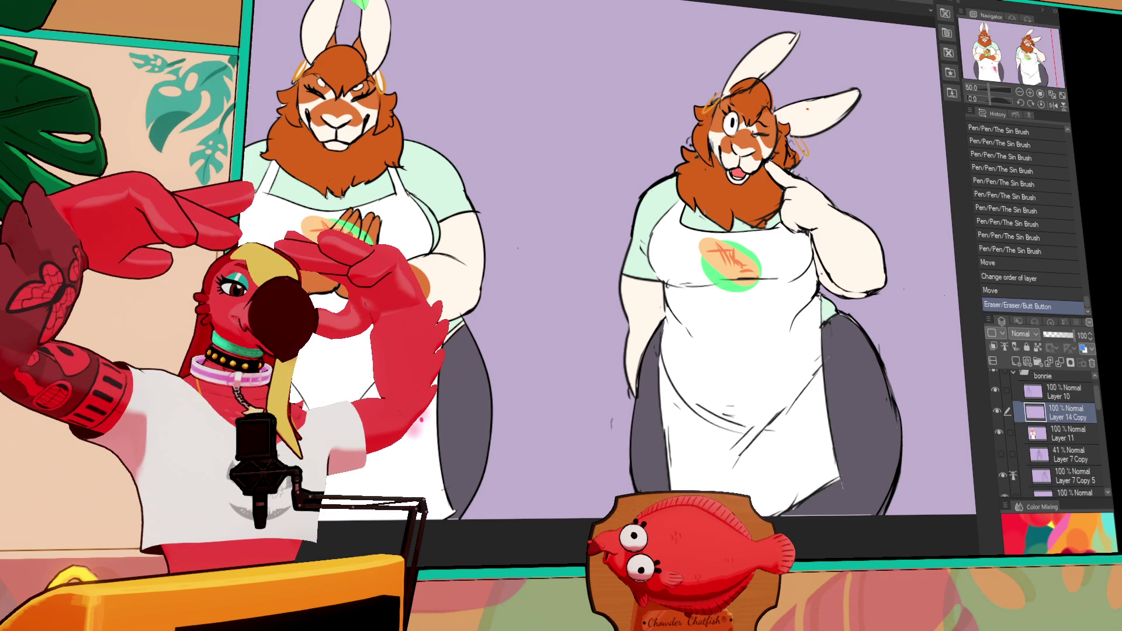
click(346, 224)
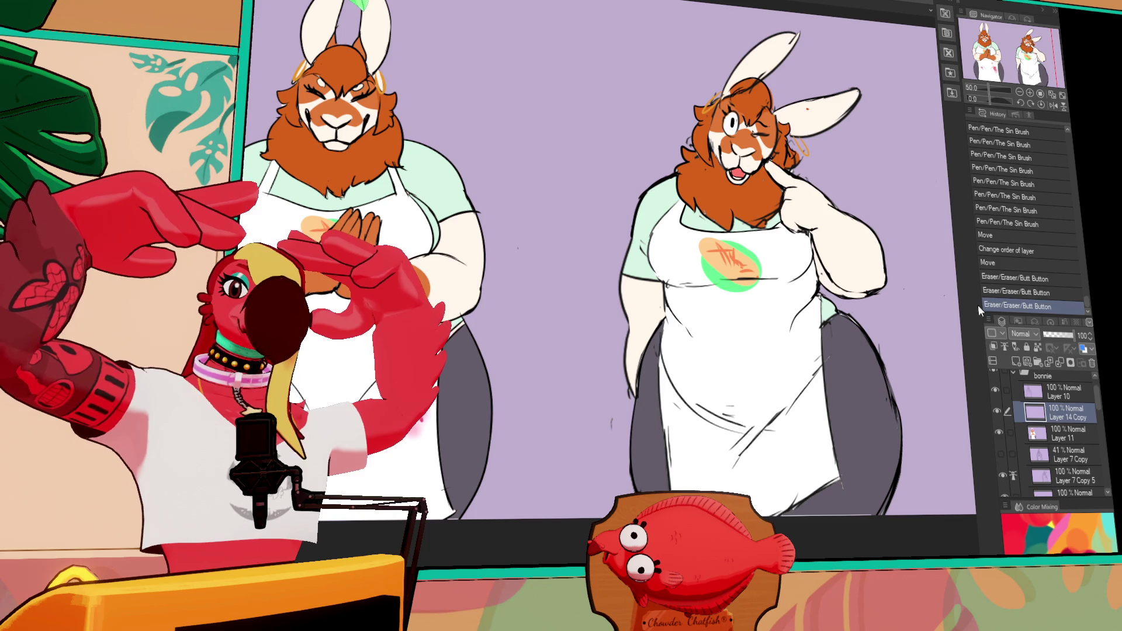
key(ctrl+e)
click(1066, 467)
key(ctrl+e)
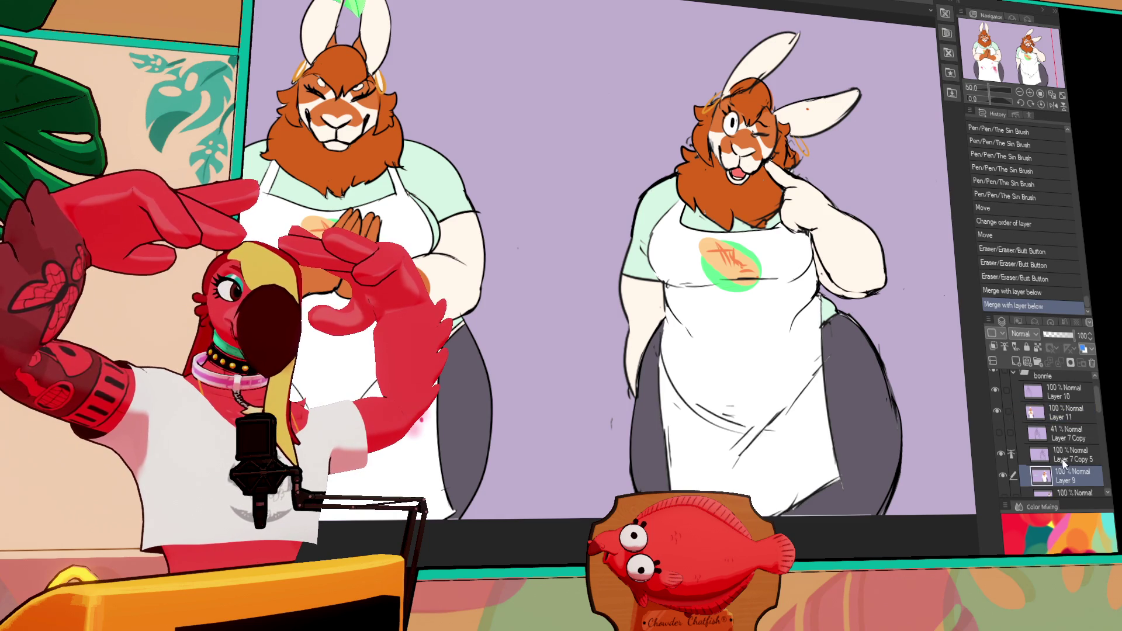
Copy the pink splatter marks from Layer 11 and place the paste on the right apron.
click(1066, 416)
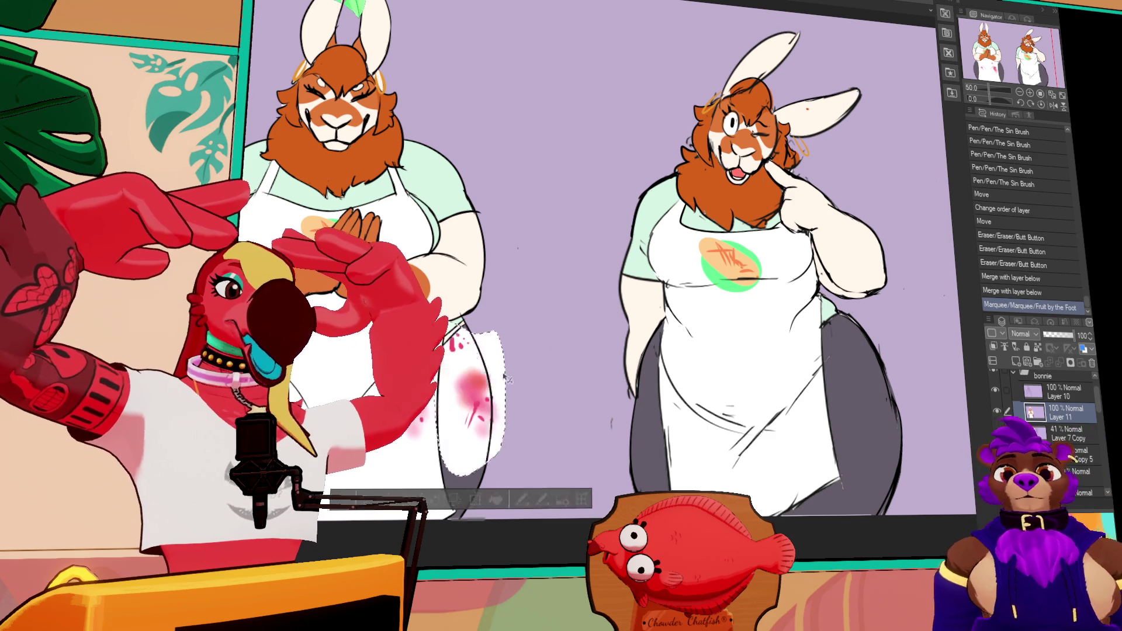
drag(497, 395, 813, 395)
key(ctrl+z)
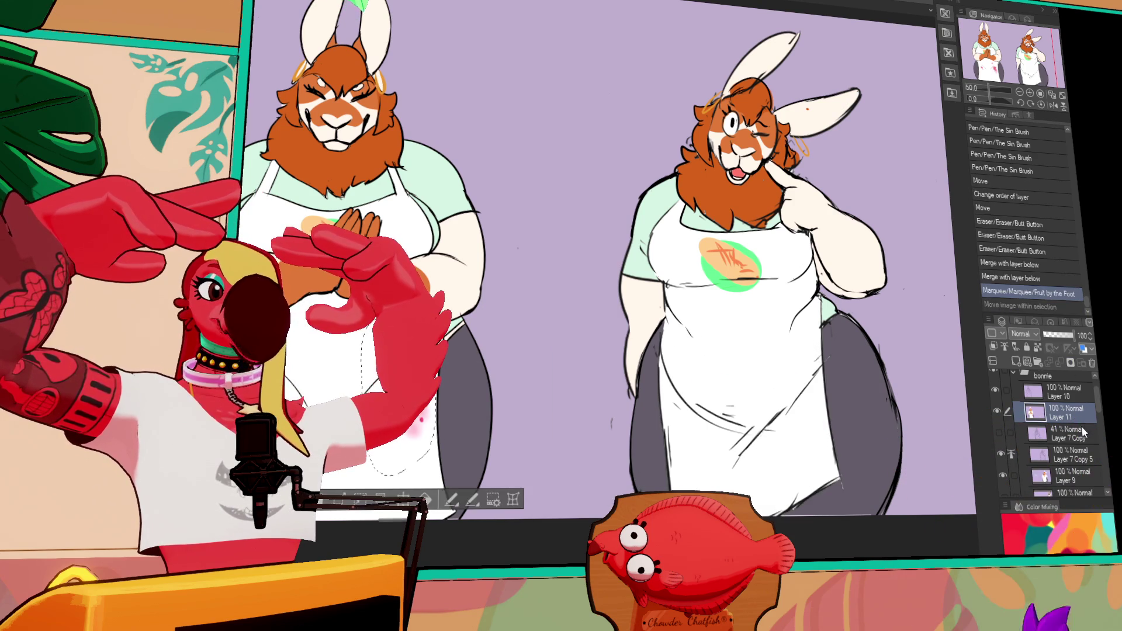
key(ctrl+v)
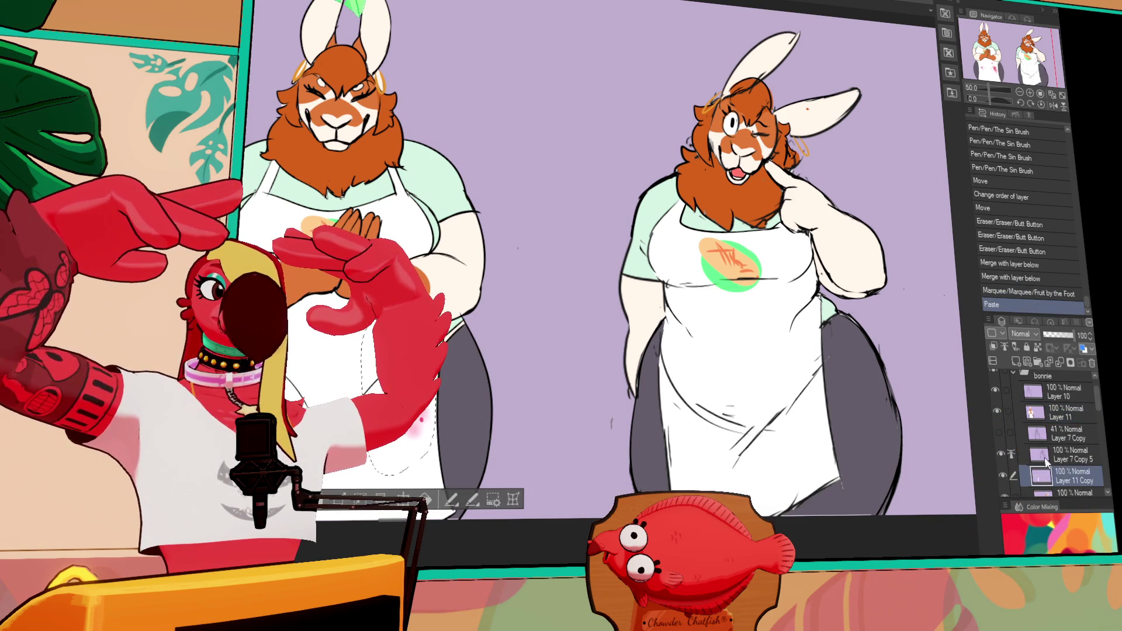
drag(595, 412, 815, 416)
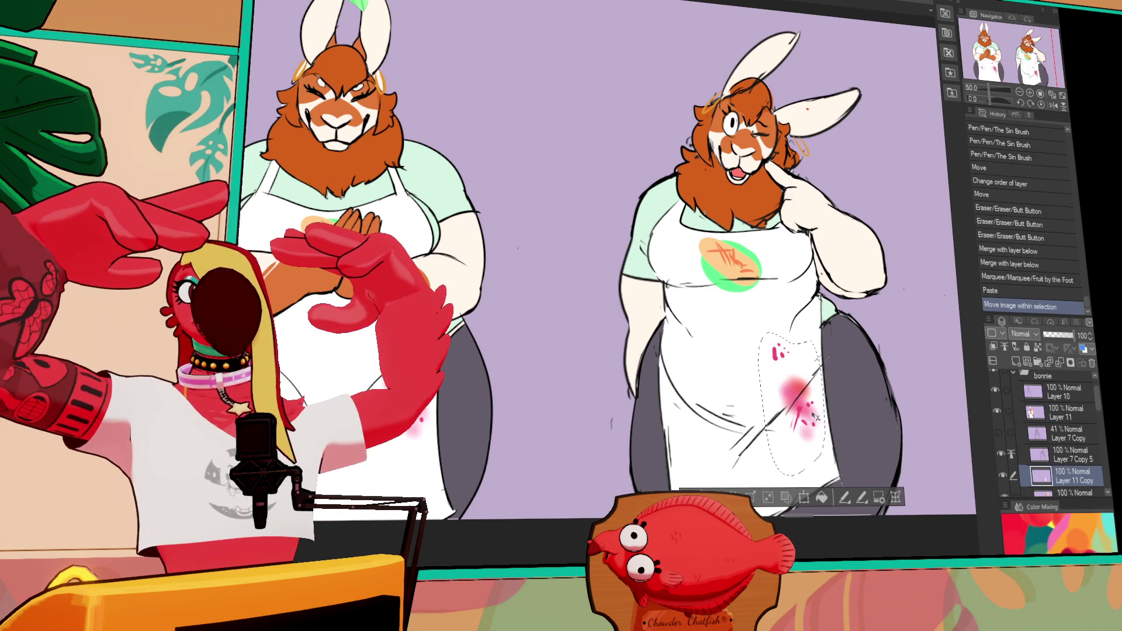
Merge the pasted splatters down, deselect, and collapse the bonnie folder.
key(ctrl+e)
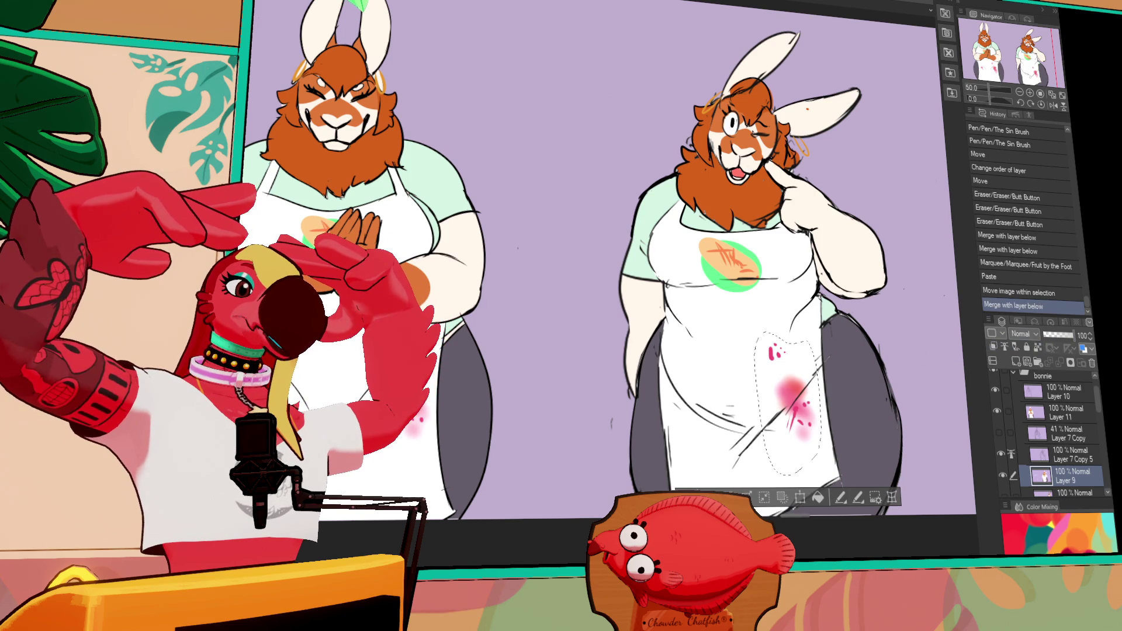
click(317, 355)
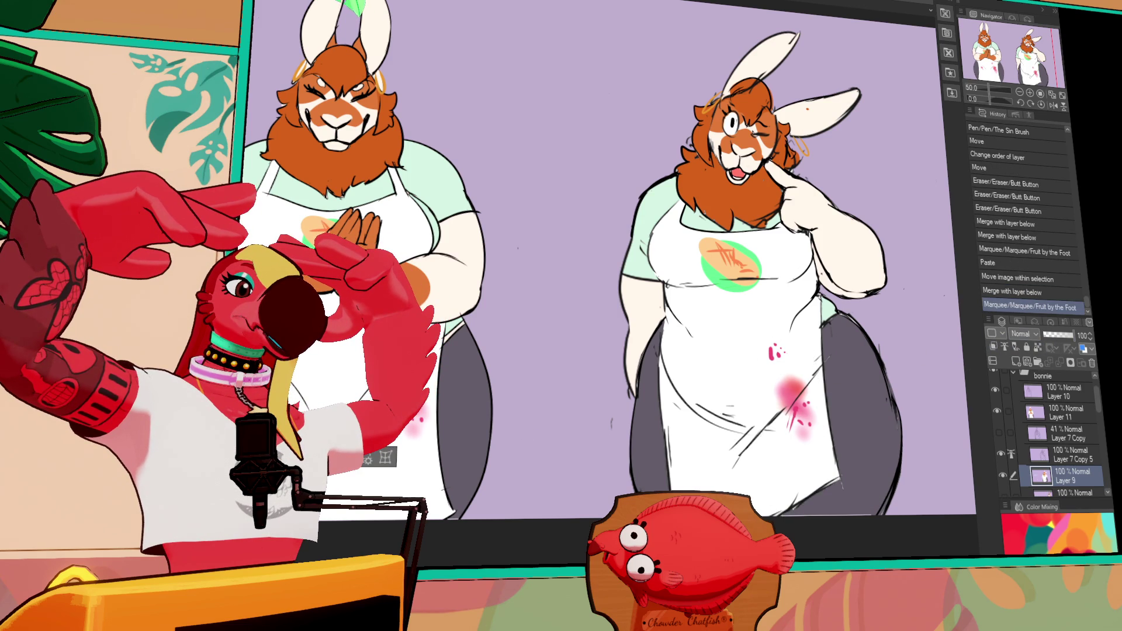
key(ctrl+z)
click(1070, 417)
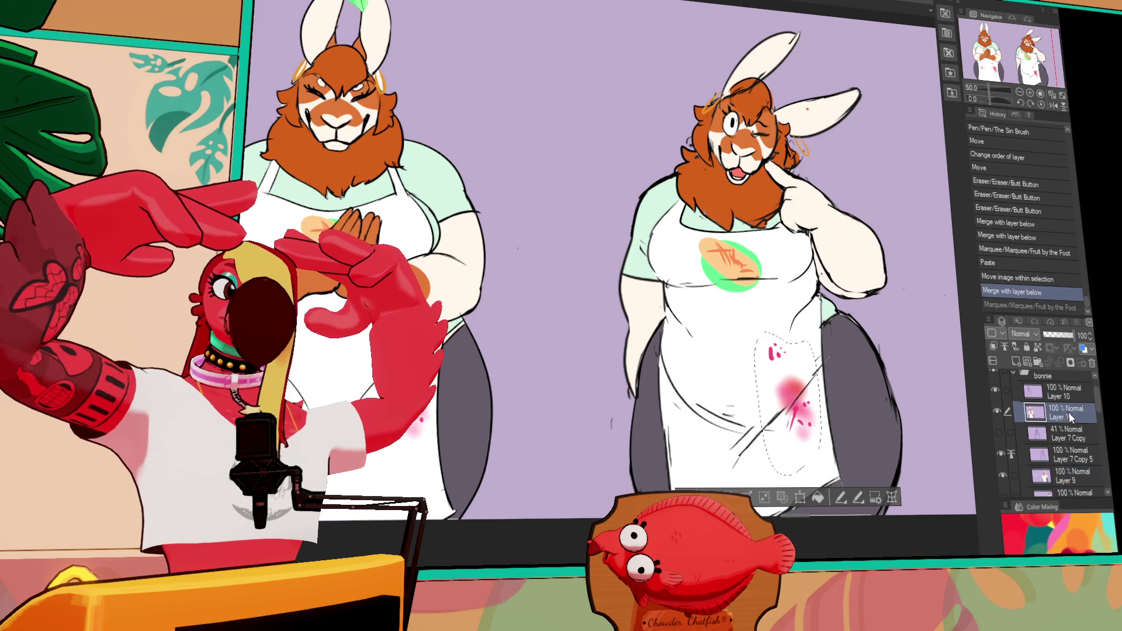
key(ctrl+d)
click(1013, 378)
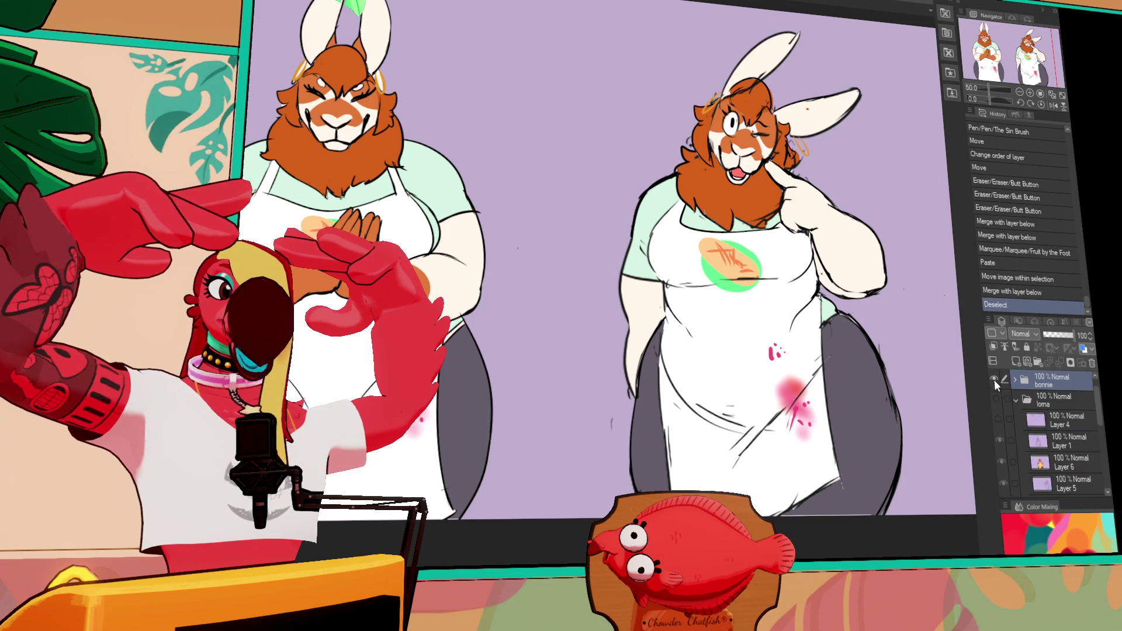
Hide the bonnie and loma folders, show and expand harold, and hide its top-left reference figure.
click(994, 380)
click(995, 398)
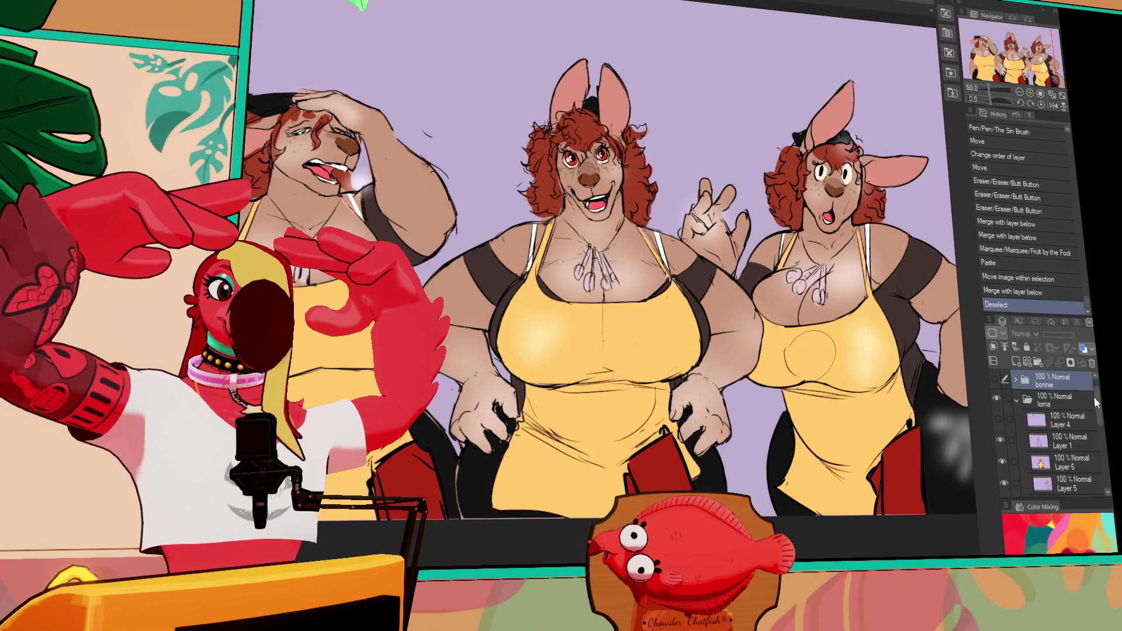
scroll(997, 417, up, 1)
click(997, 416)
click(995, 380)
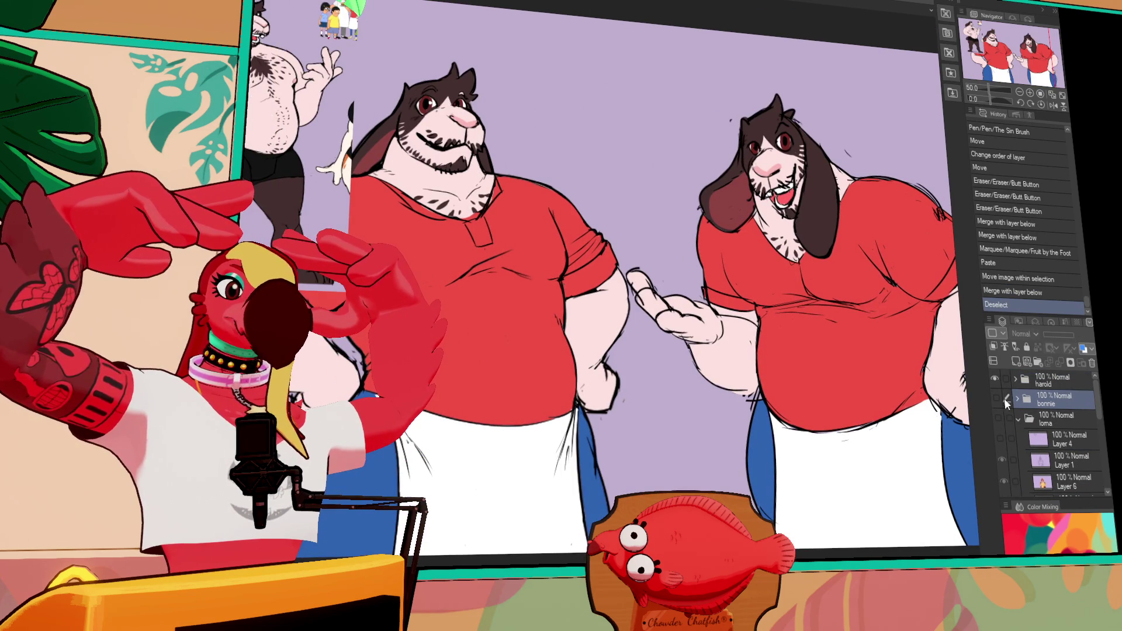
drag(923, 450, 894, 446)
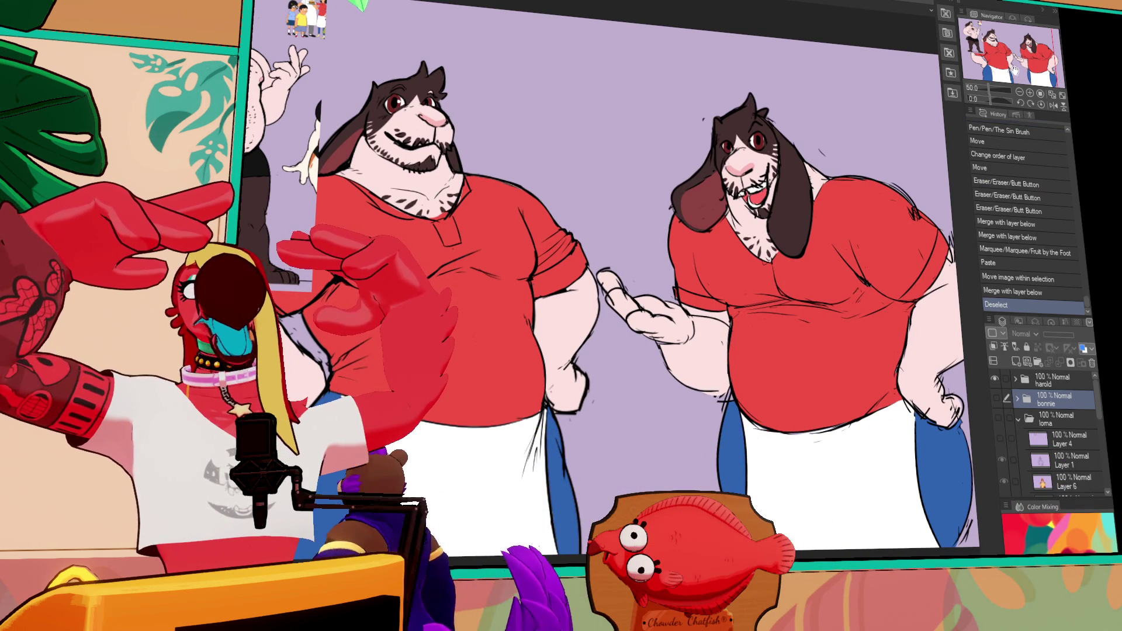
drag(643, 351, 725, 345)
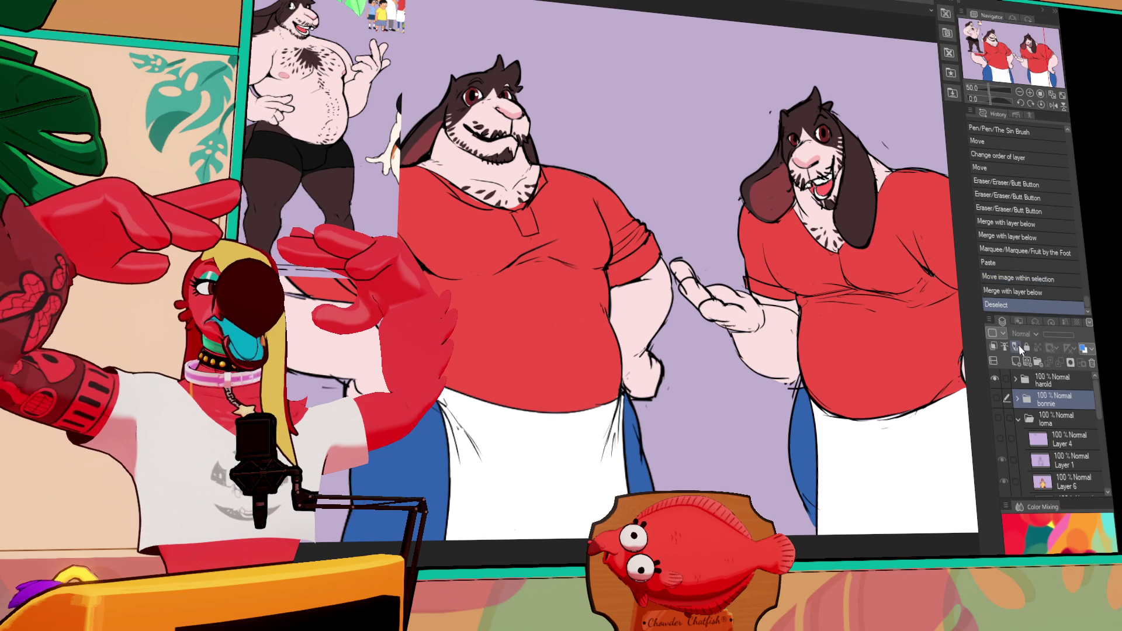
click(1015, 379)
click(997, 399)
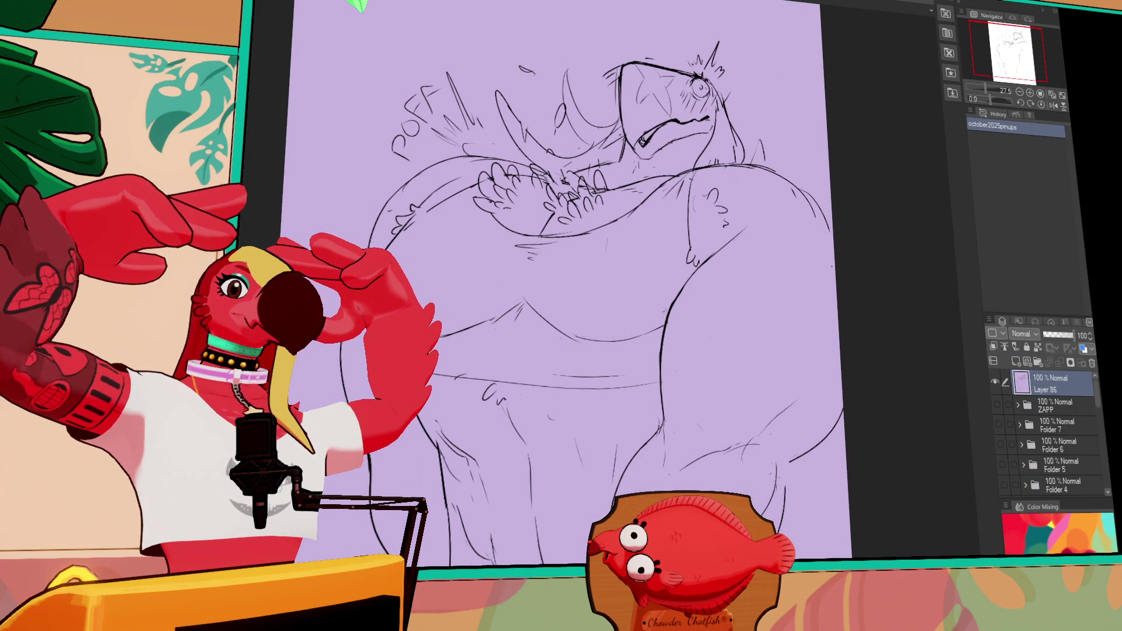
Shrink the POFF sketch toward the lower right and shift it further right.
key(ctrl+t)
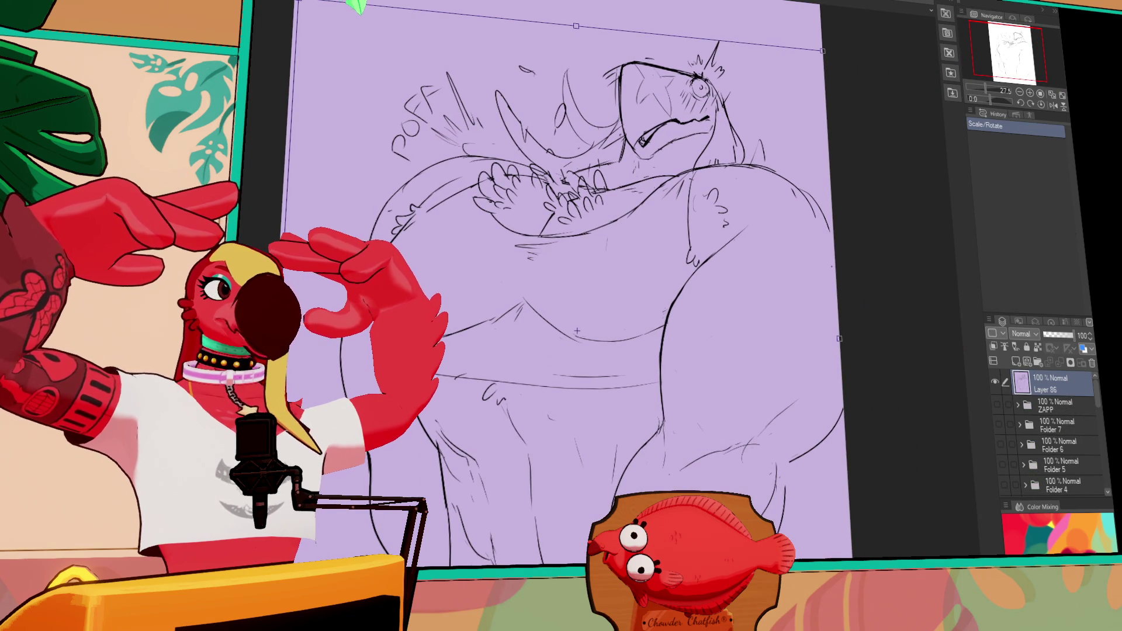
drag(297, 2, 450, 178)
key(Return)
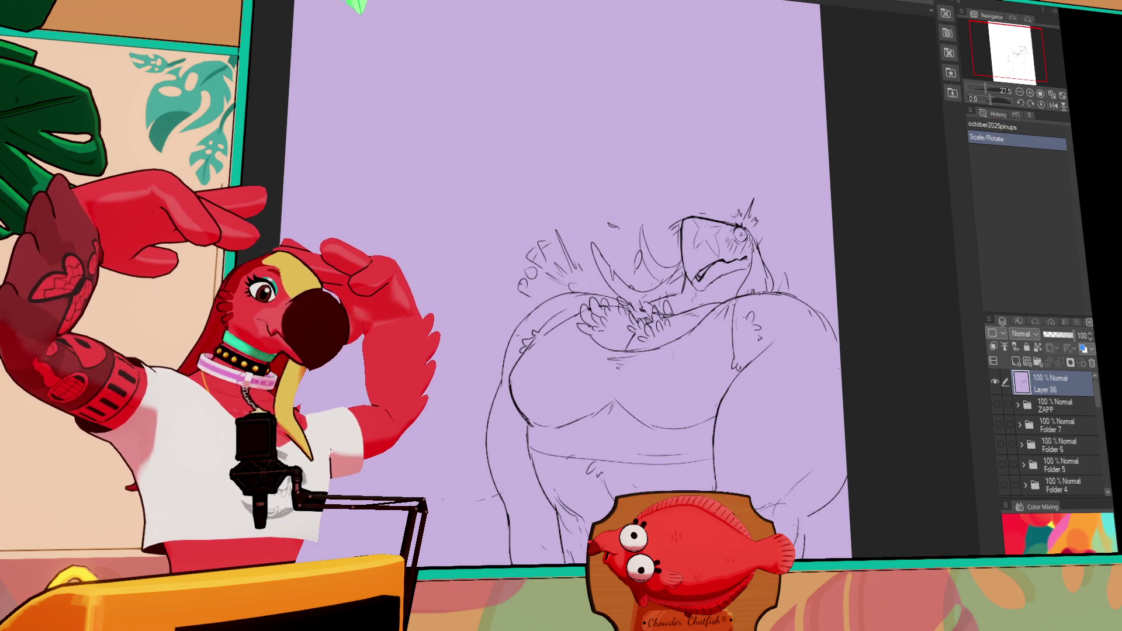
drag(626, 171, 678, 203)
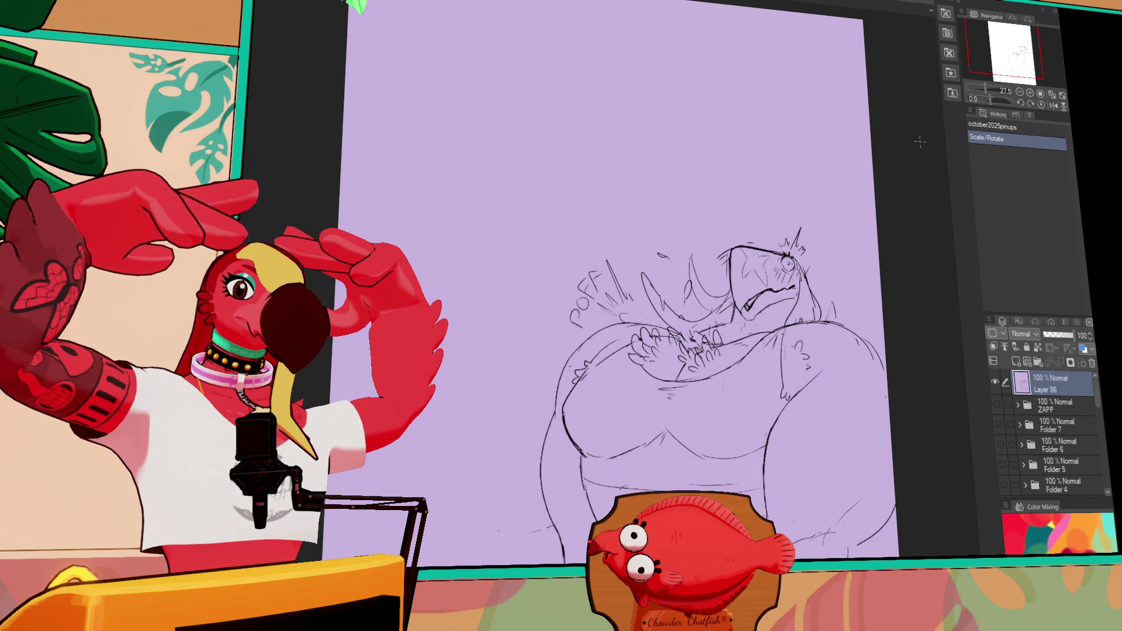
mouse_move(822, 214)
mouse_down()
mouse_move(823, 186)
mouse_move(892, 210)
mouse_up()
mouse_move(864, 251)
mouse_down()
mouse_move(859, 261)
mouse_move(859, 249)
mouse_up()
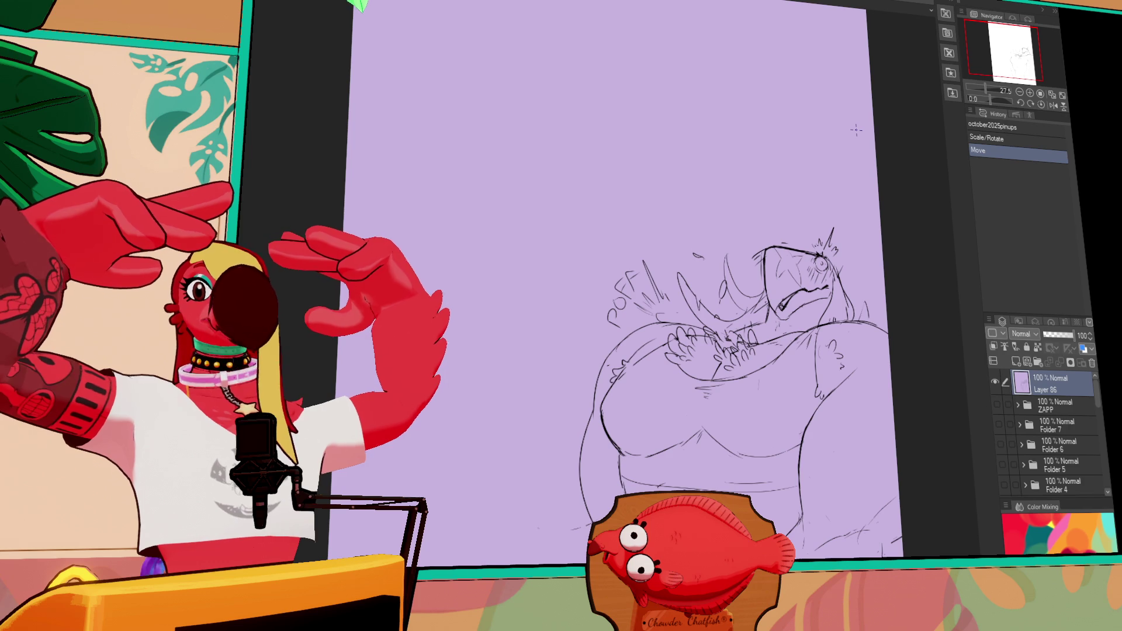
Try a trial arc above the sketch, then undo it.
scroll(564, 243, up, 1)
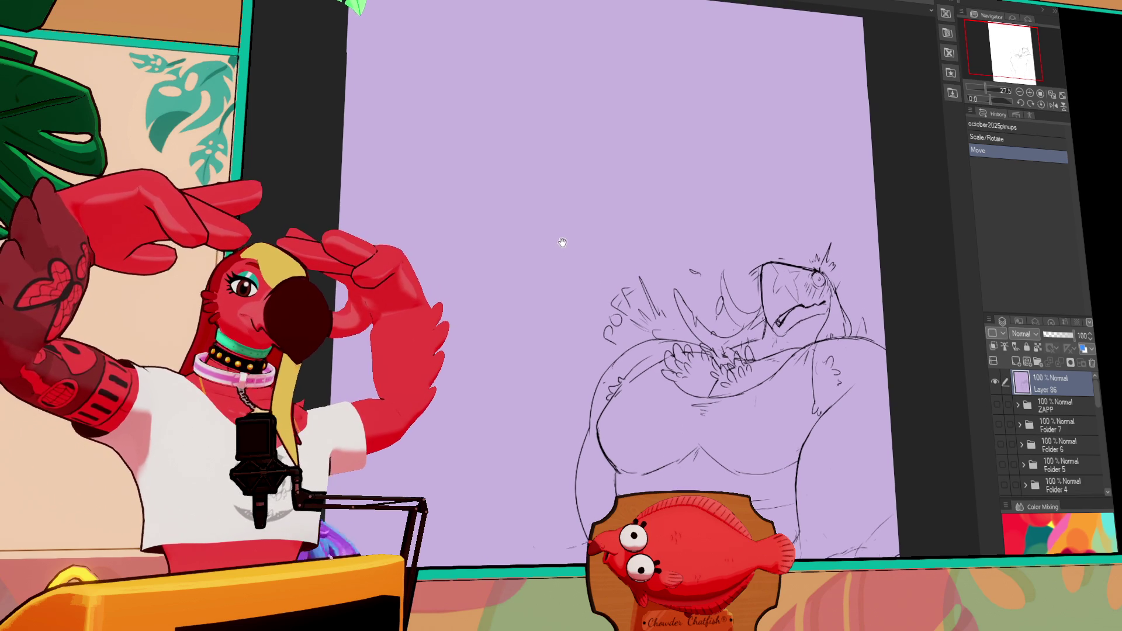
mouse_move(460, 191)
mouse_down()
mouse_move(440, 252)
mouse_move(477, 269)
mouse_up()
key(ctrl+z)
key(ctrl+z)
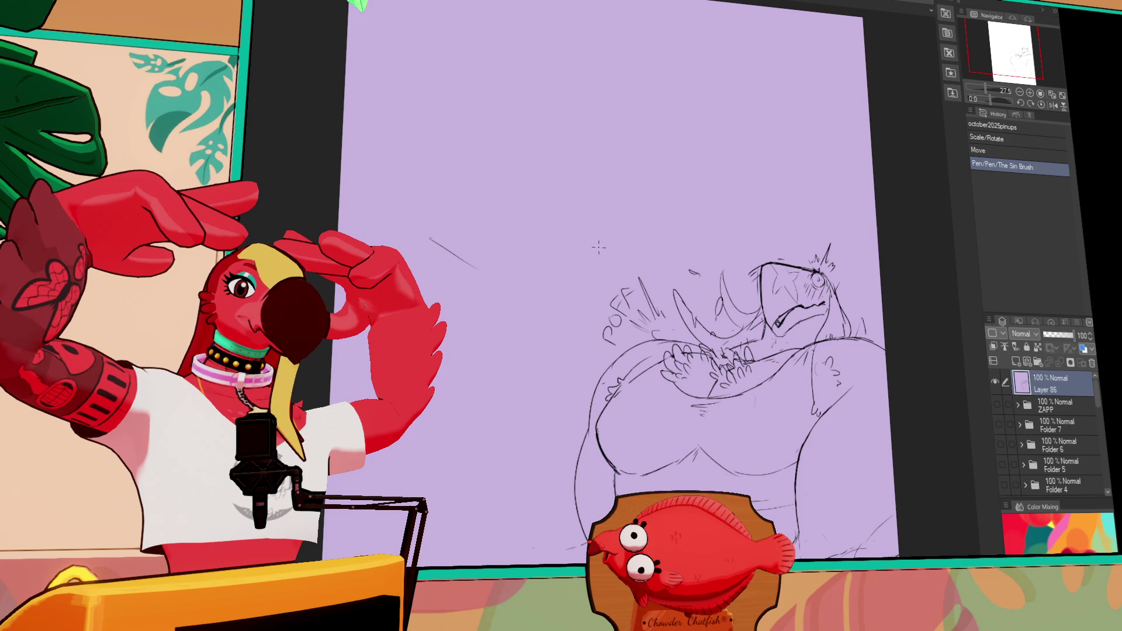
Try curved strokes in the empty upper area, undoing the misfires.
key(ctrl+z)
drag(436, 105, 470, 184)
key(ctrl+z)
mouse_move(407, 82)
mouse_down()
mouse_move(483, 170)
mouse_move(505, 163)
mouse_move(486, 154)
mouse_move(519, 161)
mouse_move(532, 140)
mouse_up()
drag(531, 143, 553, 181)
mouse_move(554, 190)
mouse_down()
mouse_move(590, 182)
mouse_move(614, 138)
mouse_up()
key(ctrl+z)
key(ctrl+z)
key(ctrl+z)
Rough in a new figure with diagonal and long curved lines, touching up one stroke.
mouse_move(501, 121)
mouse_down()
mouse_move(543, 182)
mouse_move(590, 148)
mouse_up()
mouse_move(578, 170)
mouse_down()
mouse_move(608, 120)
mouse_move(613, 46)
mouse_up()
drag(479, 164, 453, 205)
mouse_move(588, 170)
mouse_down()
mouse_move(561, 245)
mouse_move(533, 267)
mouse_up()
mouse_move(468, 201)
mouse_down()
mouse_move(430, 234)
mouse_move(435, 278)
mouse_up()
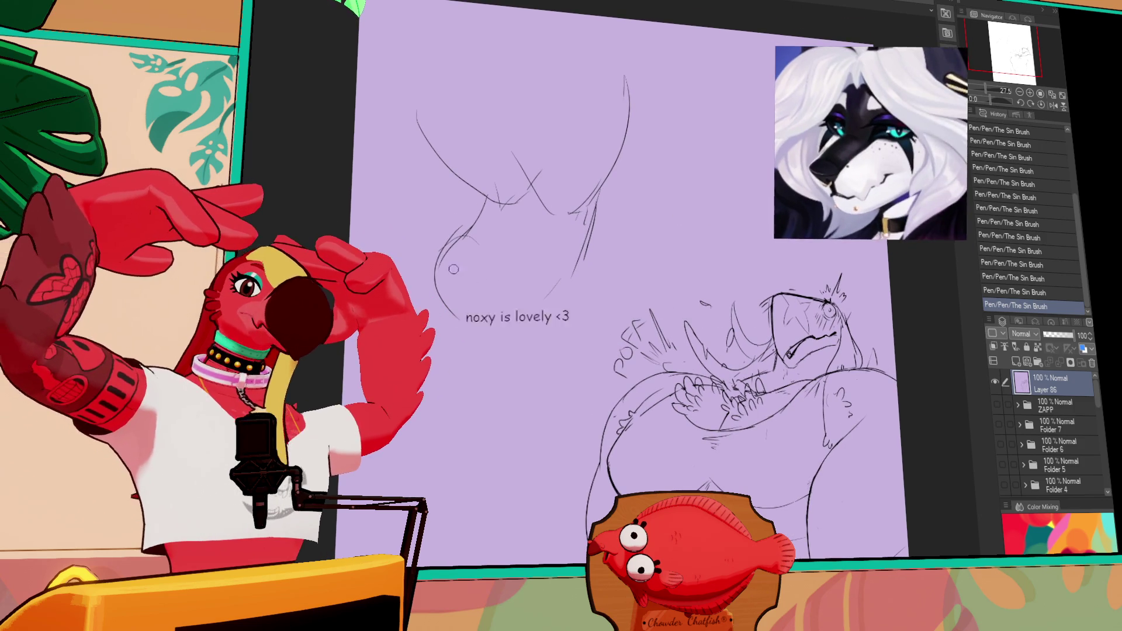
drag(463, 237, 450, 245)
drag(444, 248, 463, 239)
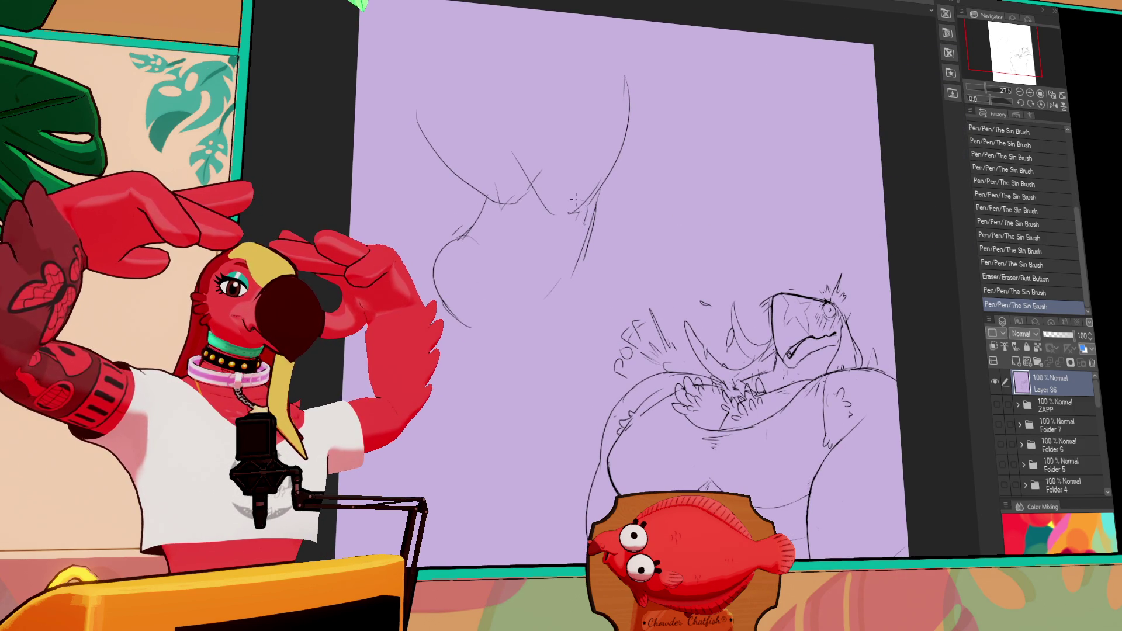
Lasso-select and delete the rough upper sketch.
key(m)
mouse_move(632, 234)
mouse_down()
mouse_move(689, 46)
mouse_move(629, 231)
mouse_up()
key(Delete)
key(ctrl+d)
Redraw the hat with an oval brim outline and a rounded crown arc.
mouse_move(458, 128)
mouse_down()
mouse_move(470, 246)
mouse_move(435, 216)
mouse_move(476, 266)
mouse_up()
drag(444, 166, 605, 173)
drag(584, 165, 586, 190)
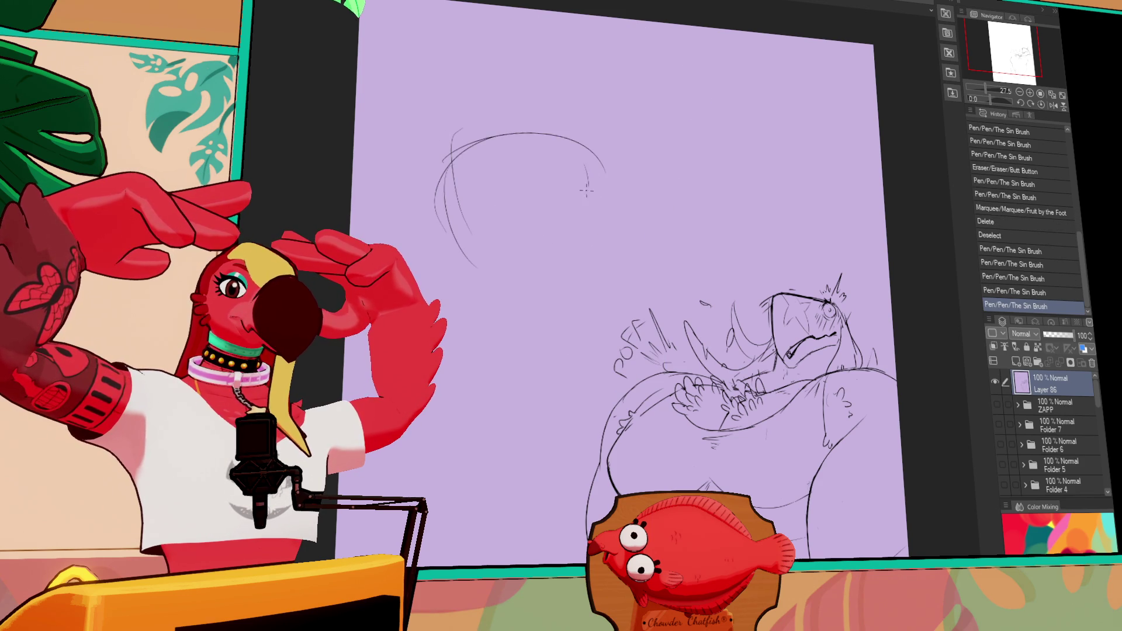
key(ctrl+z)
key(ctrl+z)
key(ctrl+z)
mouse_move(434, 193)
mouse_down()
mouse_move(553, 166)
mouse_move(582, 178)
mouse_up()
mouse_move(473, 193)
mouse_down()
mouse_move(581, 175)
mouse_move(637, 202)
mouse_up()
mouse_move(619, 187)
mouse_down()
mouse_move(643, 234)
mouse_move(602, 263)
mouse_move(619, 257)
mouse_move(515, 231)
mouse_up()
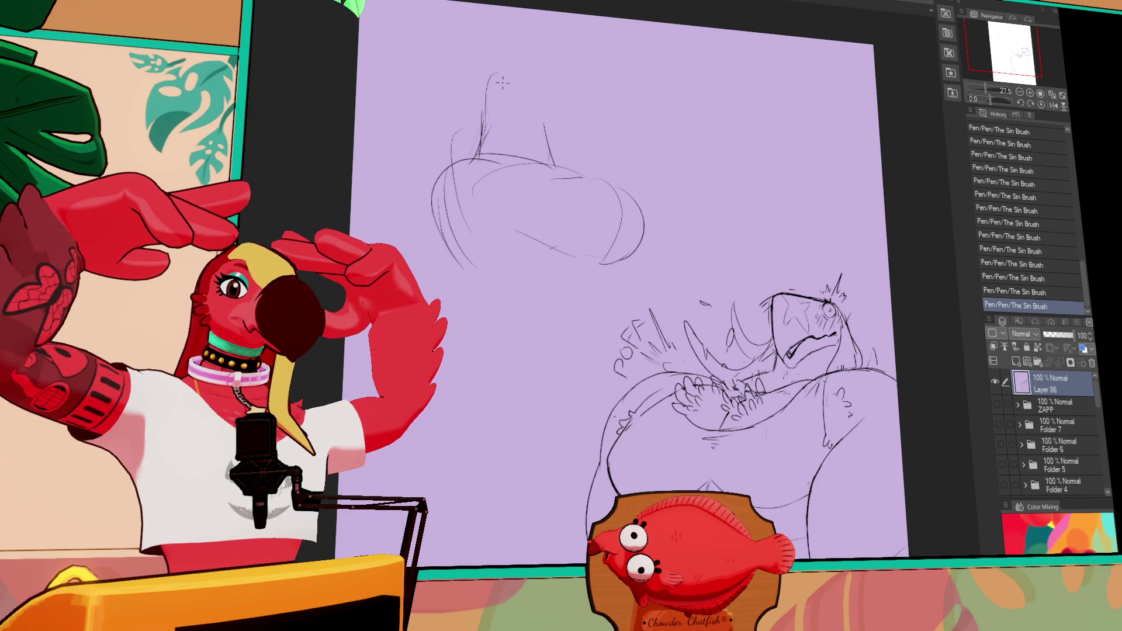
key(ctrl+z)
drag(483, 117, 517, 87)
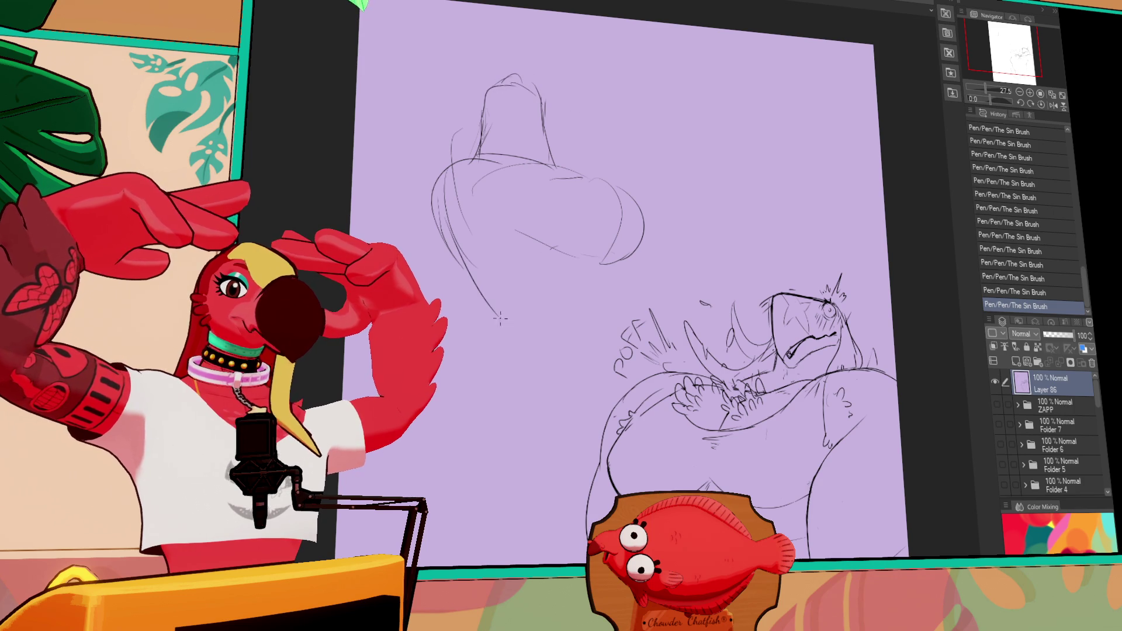
key(ctrl+z)
Lasso-move the hat sketch left and down, then add strokes along its left edge.
drag(790, 290, 789, 258)
drag(789, 217, 800, 235)
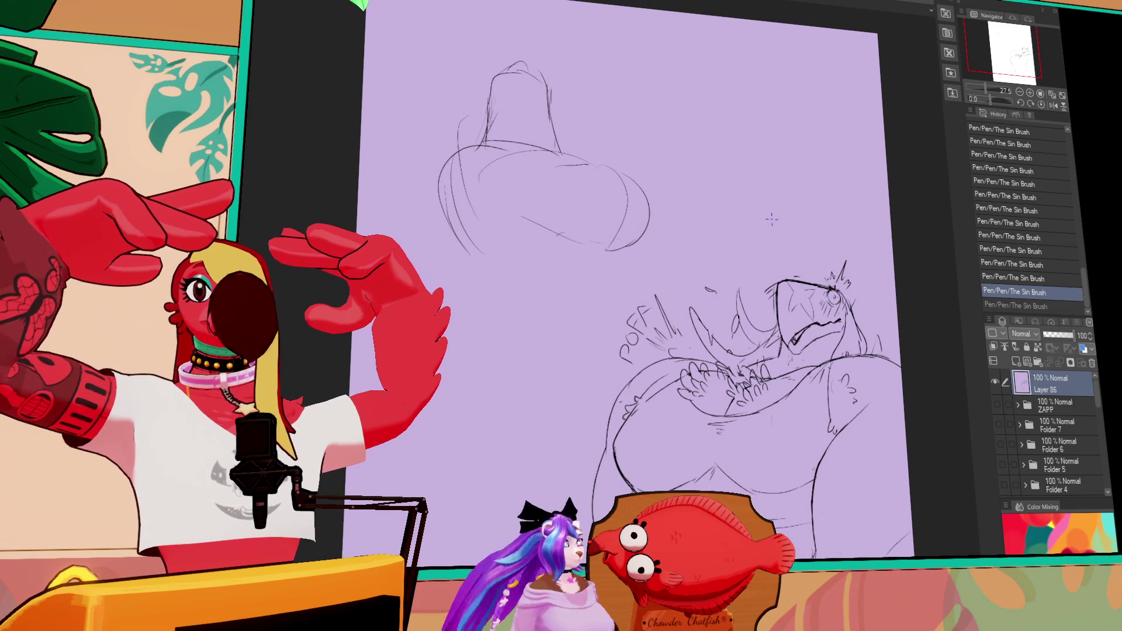
drag(684, 229, 660, 240)
drag(620, 156, 579, 168)
key(ctrl+d)
mouse_move(430, 157)
mouse_down()
mouse_move(404, 254)
mouse_move(427, 265)
mouse_up()
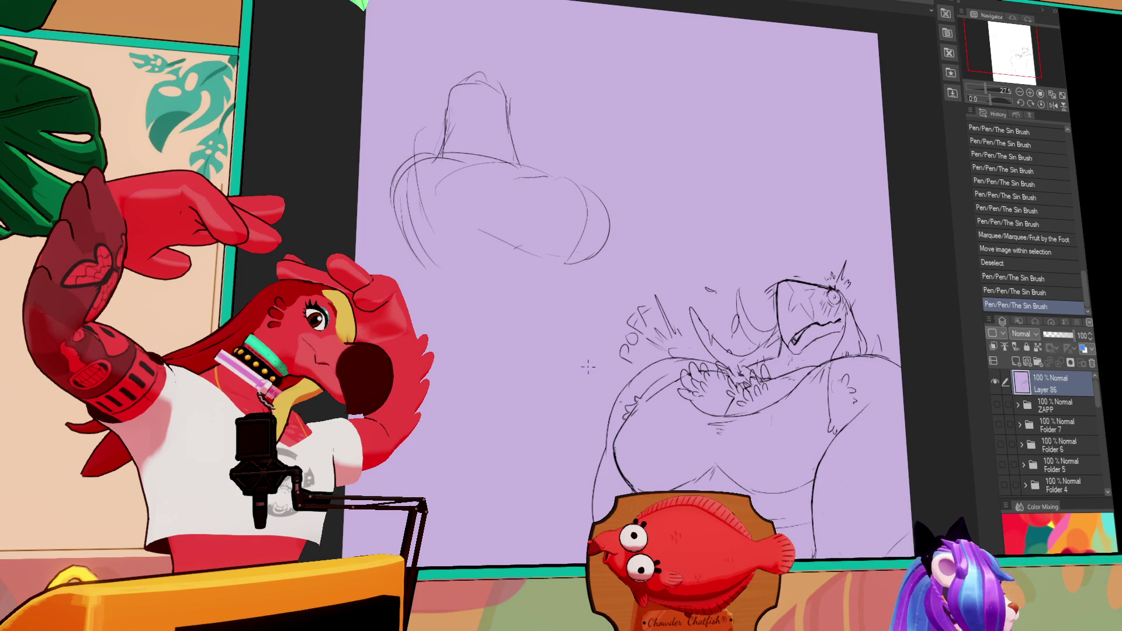
scroll(586, 240, up, 3)
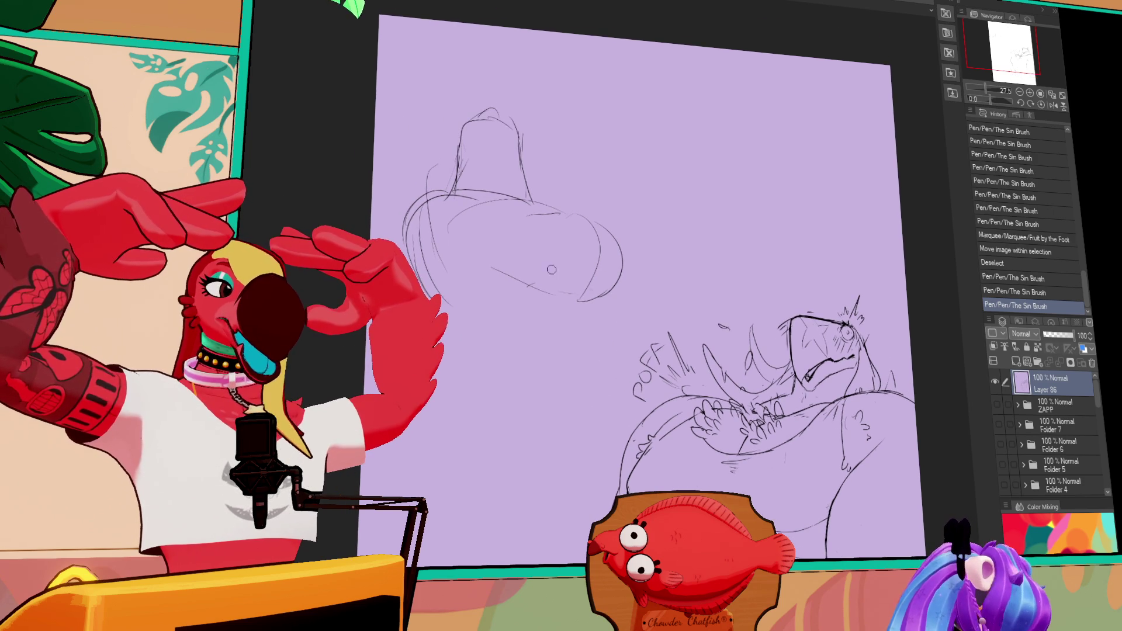
Redraw the hat's left brim and left side with fresh strokes.
drag(427, 224, 429, 206)
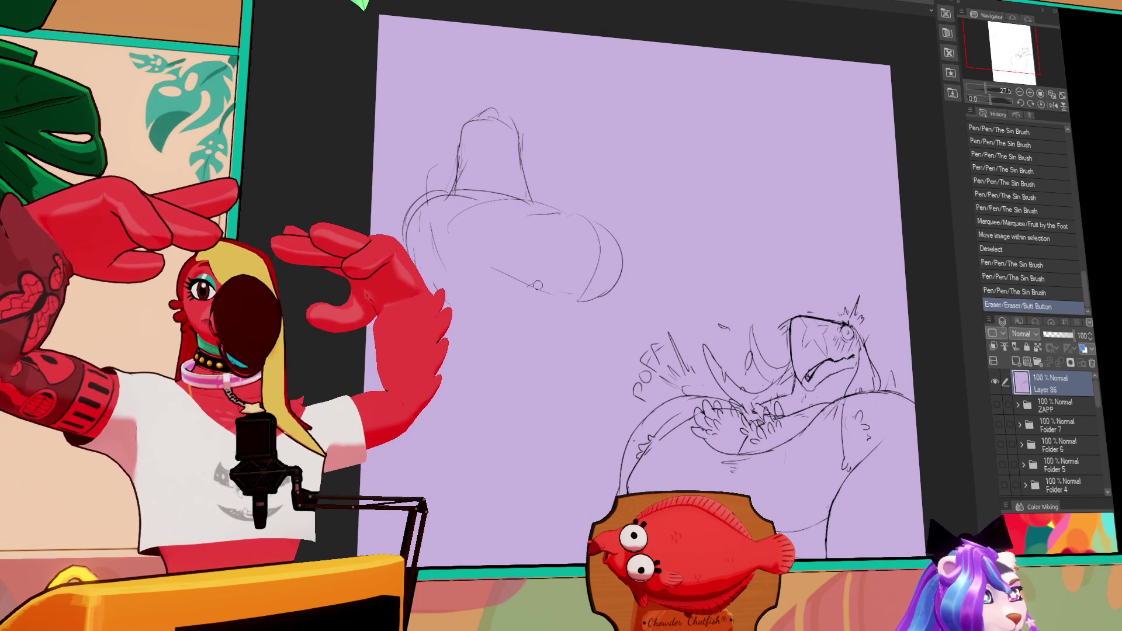
mouse_move(419, 262)
mouse_down()
mouse_move(453, 267)
mouse_move(541, 326)
mouse_up()
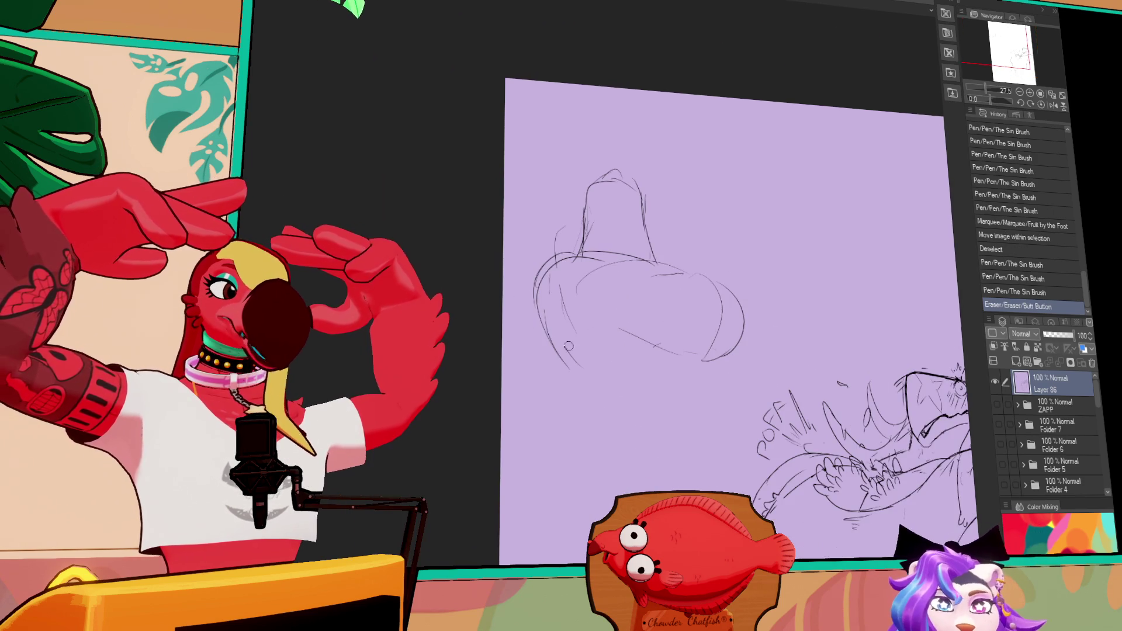
drag(547, 275, 559, 290)
mouse_move(599, 252)
mouse_down()
mouse_move(531, 281)
mouse_move(522, 301)
mouse_up()
key(ctrl+z)
key(ctrl+z)
key(ctrl+z)
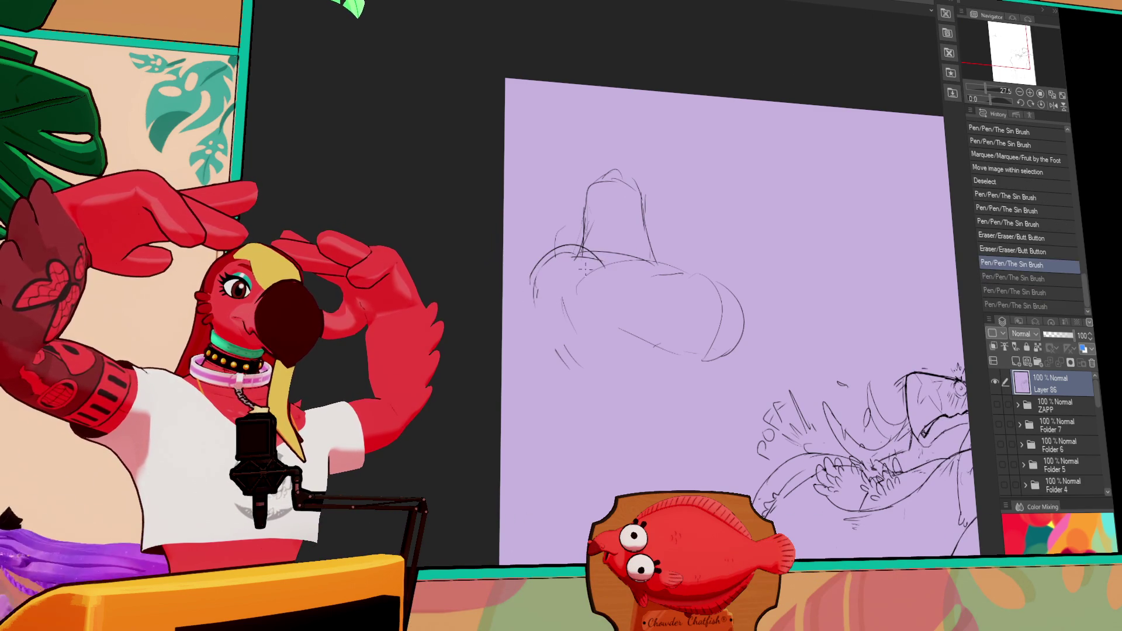
drag(568, 243, 516, 327)
drag(514, 328, 525, 380)
drag(535, 290, 529, 307)
drag(576, 407, 592, 428)
Add marks to the hat top and hatching with a large curve down the right side.
mouse_move(668, 245)
mouse_down()
mouse_move(707, 239)
mouse_move(759, 280)
mouse_move(769, 336)
mouse_move(786, 333)
mouse_move(794, 285)
mouse_move(798, 339)
mouse_move(812, 335)
mouse_up()
drag(784, 246, 794, 269)
mouse_move(728, 244)
mouse_down()
mouse_move(757, 239)
mouse_move(683, 256)
mouse_up()
mouse_move(685, 252)
mouse_down()
mouse_move(776, 248)
mouse_move(783, 275)
mouse_up()
drag(774, 257, 791, 291)
mouse_move(762, 263)
mouse_down()
mouse_move(770, 254)
mouse_move(788, 275)
mouse_move(783, 257)
mouse_up()
drag(801, 213, 809, 334)
drag(749, 213, 760, 240)
Erase and redraw the crown's left edge and top as a rounded arc.
drag(594, 216, 588, 199)
mouse_move(582, 245)
mouse_down()
mouse_move(578, 175)
mouse_move(622, 179)
mouse_up()
mouse_move(581, 176)
mouse_down()
mouse_move(608, 164)
mouse_move(632, 173)
mouse_move(608, 164)
mouse_up()
mouse_move(608, 164)
mouse_down()
mouse_move(640, 182)
mouse_move(650, 216)
mouse_up()
drag(638, 179, 648, 218)
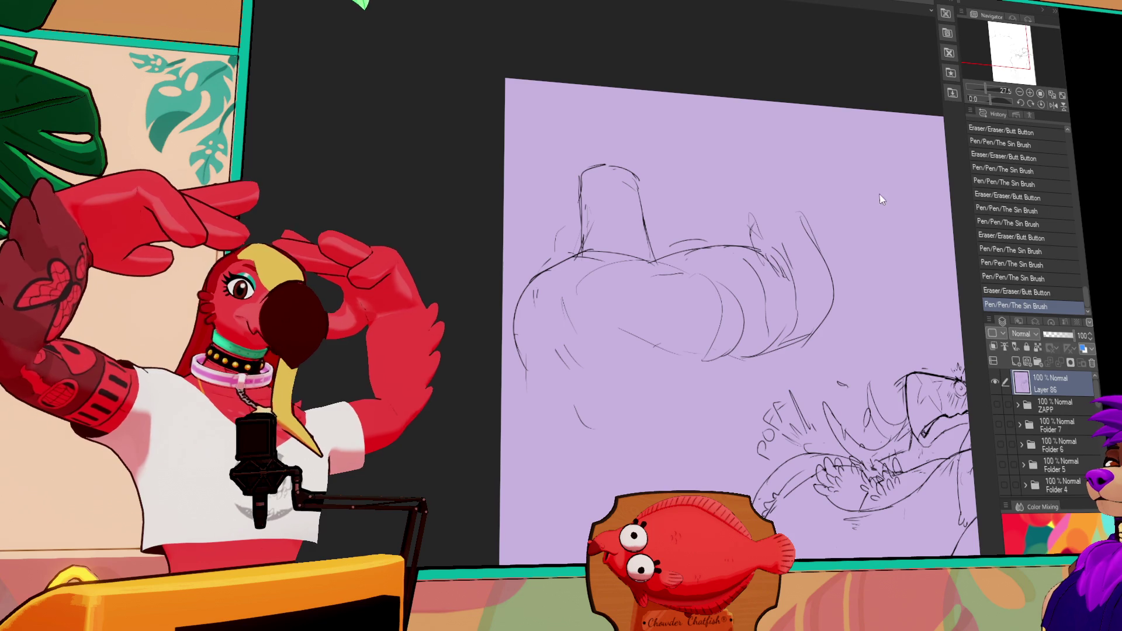
Sketch and refine lines down the body's left edge.
mouse_move(770, 179)
mouse_down()
mouse_move(779, 159)
mouse_move(806, 165)
mouse_up()
mouse_move(615, 188)
mouse_down()
mouse_move(625, 209)
mouse_move(613, 224)
mouse_up()
mouse_move(570, 258)
mouse_down()
mouse_move(553, 315)
mouse_move(590, 250)
mouse_move(546, 339)
mouse_up()
drag(558, 295, 546, 333)
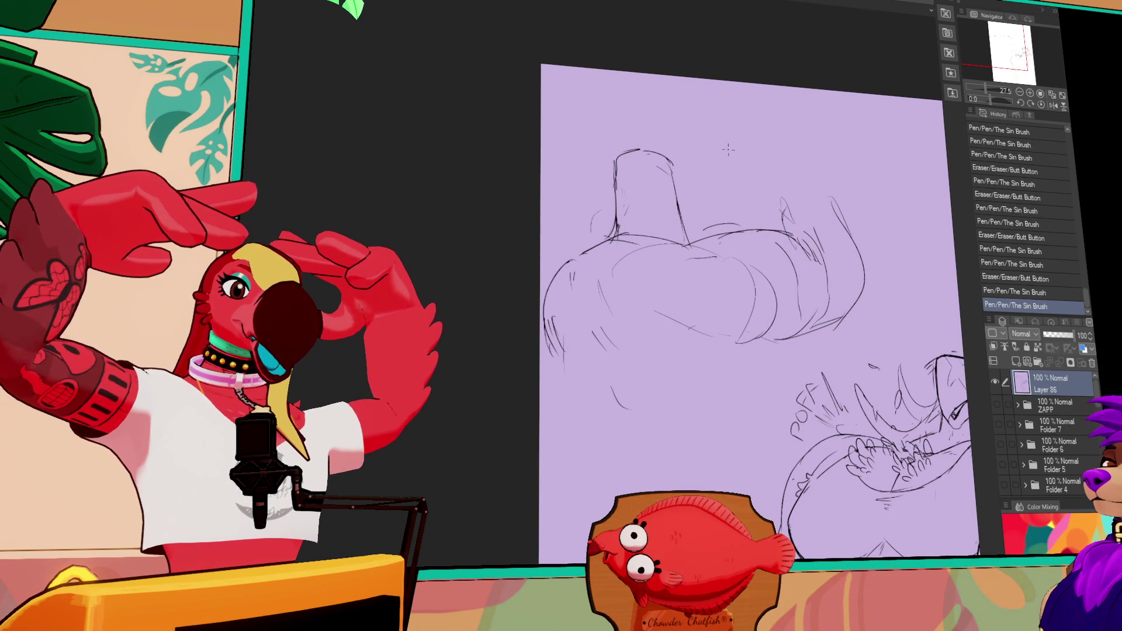
mouse_move(608, 292)
mouse_down()
mouse_move(658, 351)
mouse_move(777, 336)
mouse_up()
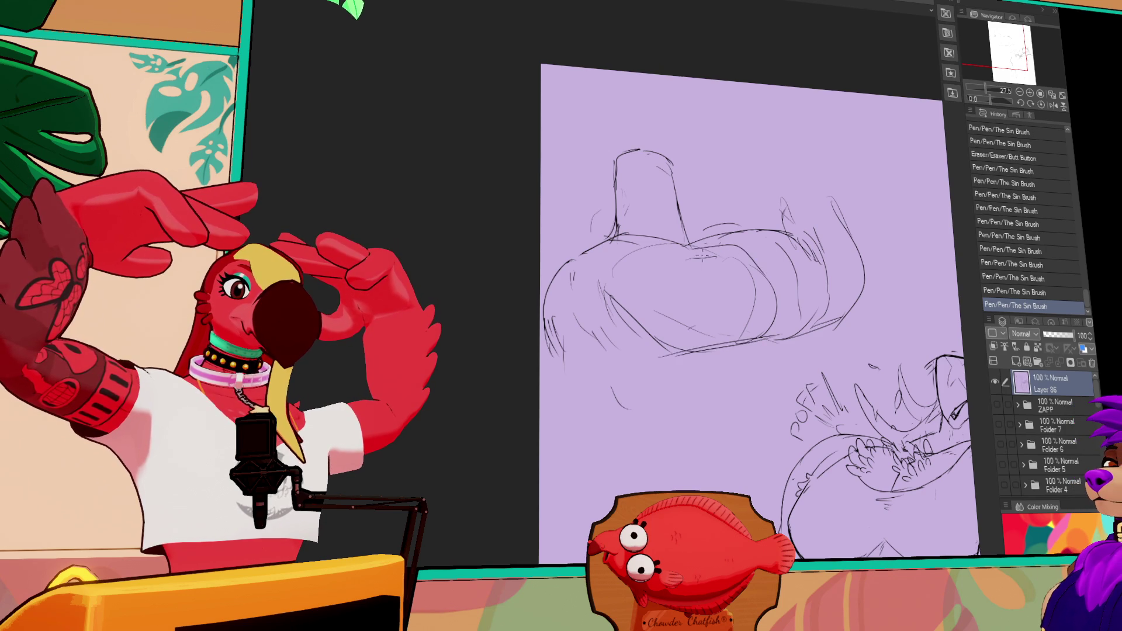